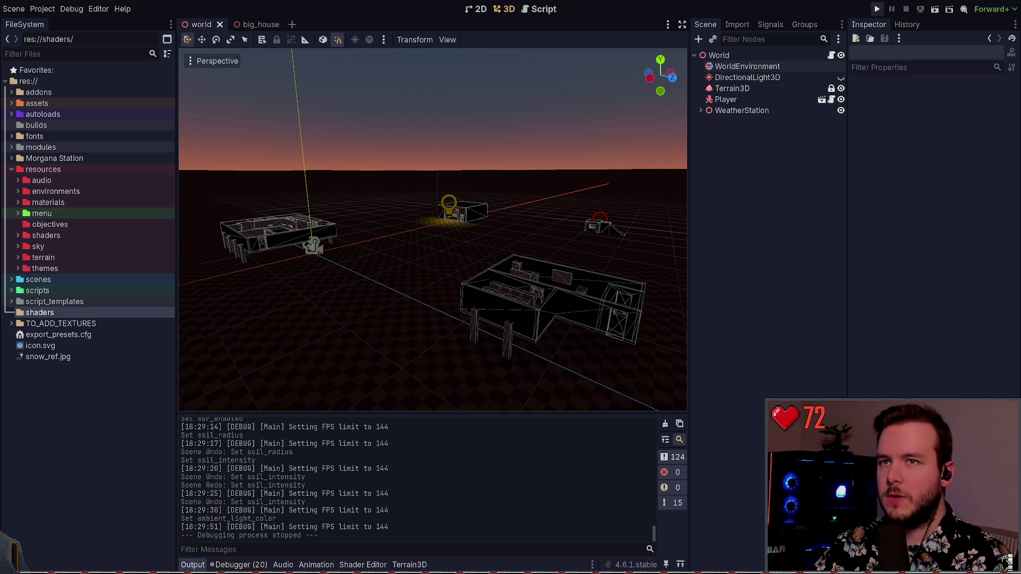
# Step: Launch the game with F5 to playtest the dusk sky and station buildings
pyautogui.press('F5')
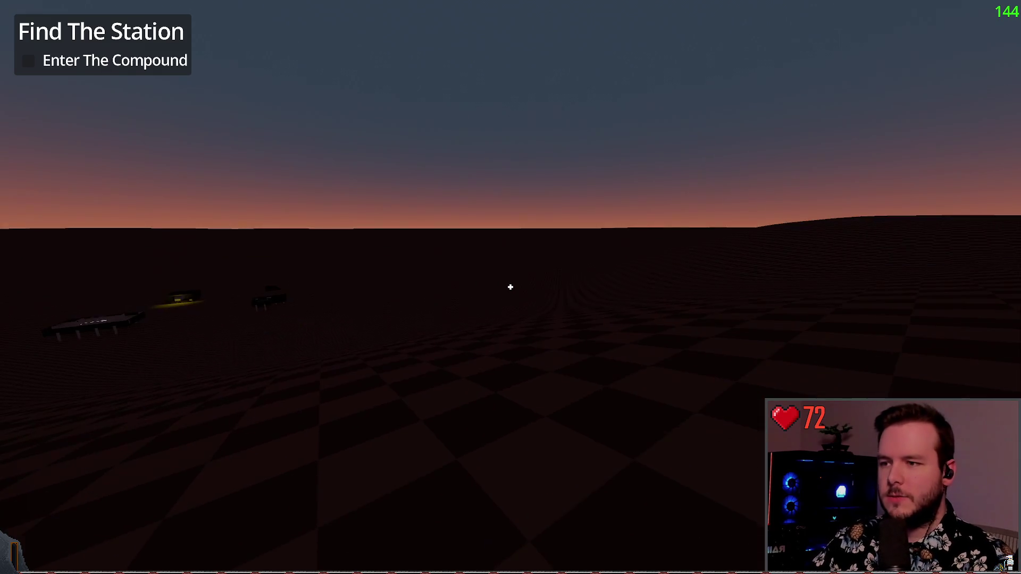
pyautogui.press('f')
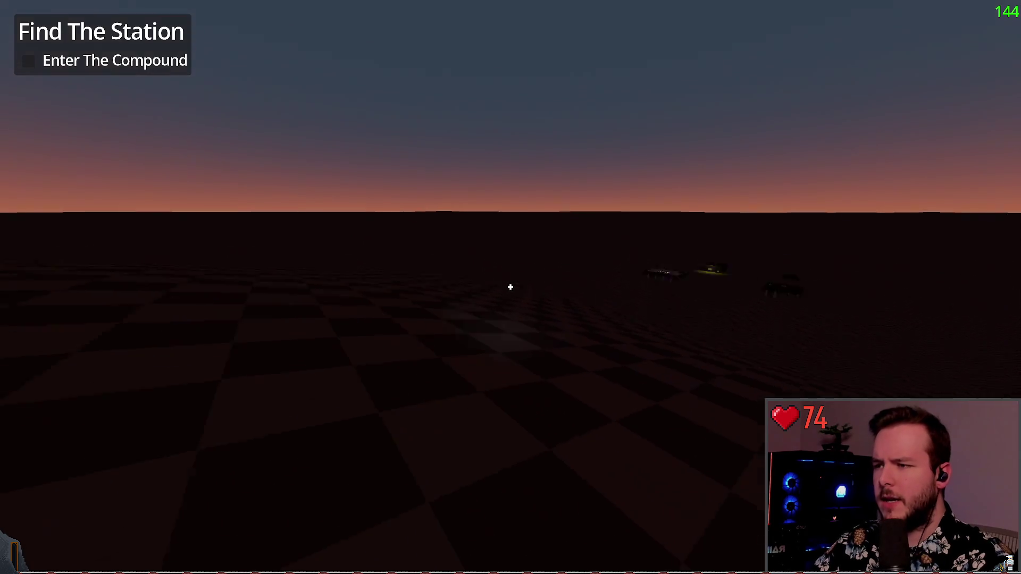
pyautogui.press('Escape')
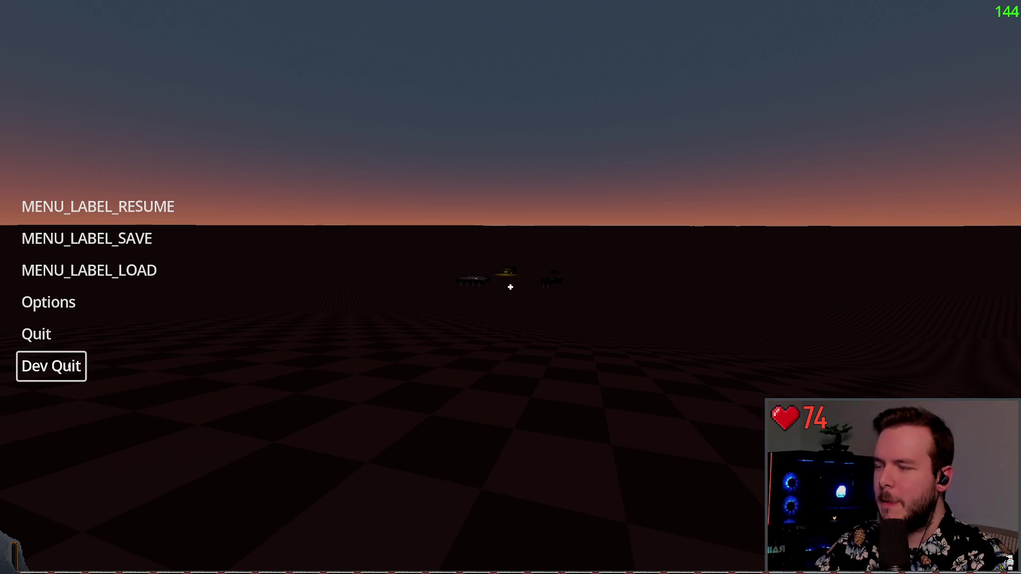
# Step: Quit the running playtest from the pause menu back to the editor
pyautogui.click(98, 207)
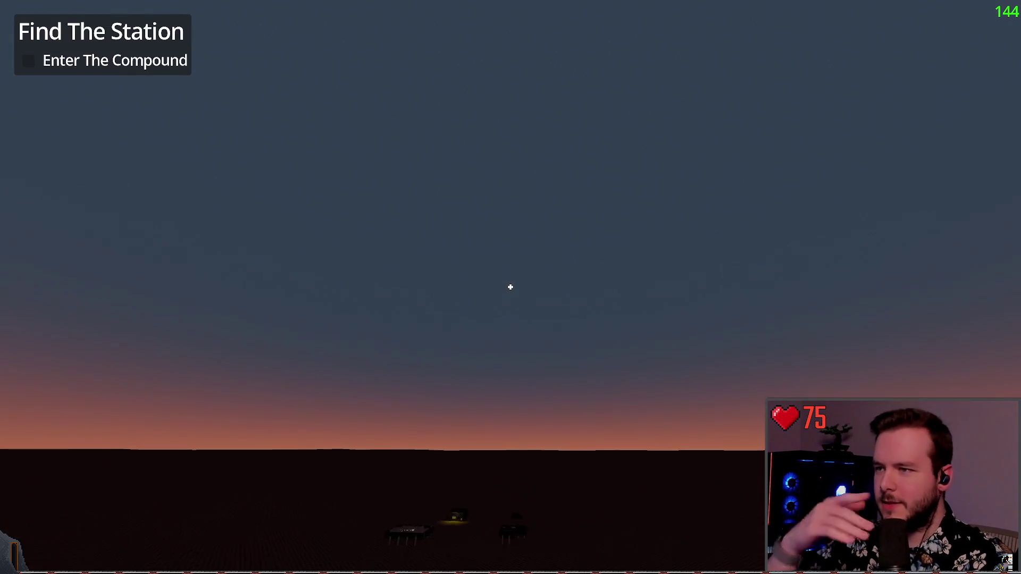
pyautogui.press('Escape')
pyautogui.click(112, 365)
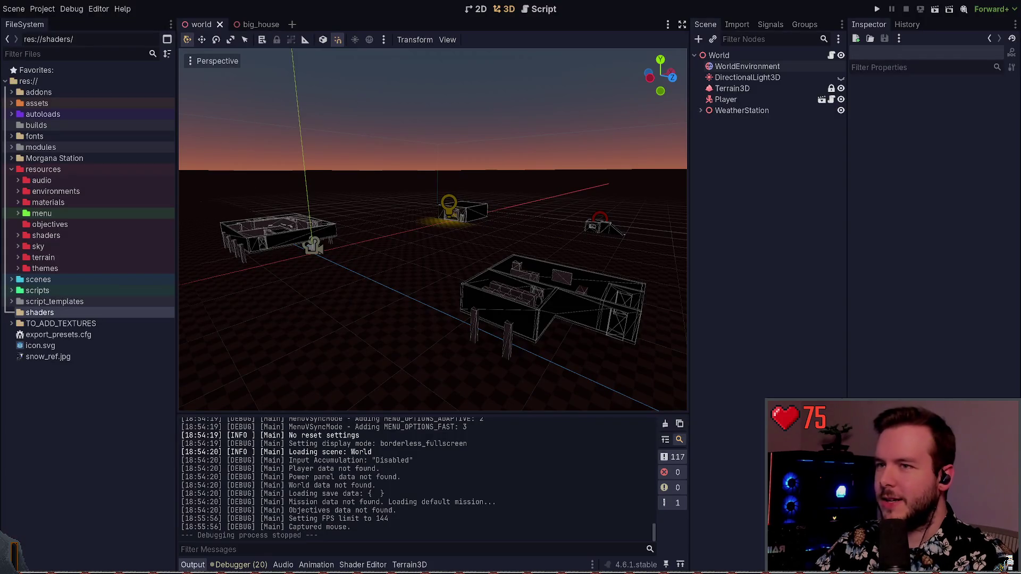
# Step: Select WorldEnvironment and expand TO_ADD_TEXTURES > sky to pick up the night-sky texture
pyautogui.click(747, 66)
pyautogui.click(12, 324)
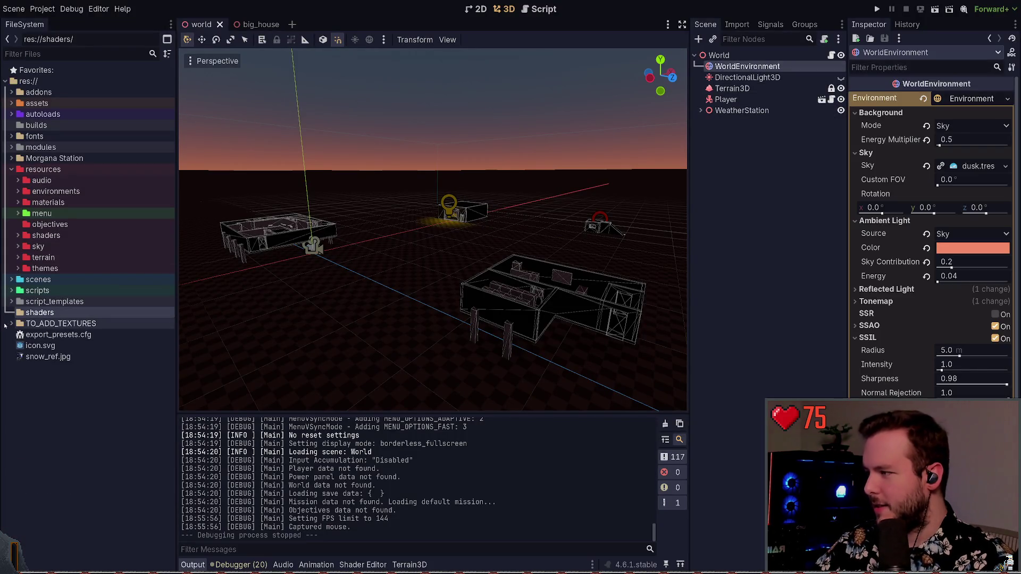
pyautogui.click(18, 356)
pyautogui.moveTo(79, 400)
pyautogui.mouseDown()
pyautogui.moveTo(952, 244)
pyautogui.moveTo(954, 153)
pyautogui.moveTo(953, 250)
pyautogui.moveTo(969, 174)
pyautogui.moveTo(121, 336)
pyautogui.moveTo(90, 414)
pyautogui.moveTo(80, 379)
pyautogui.mouseUp()
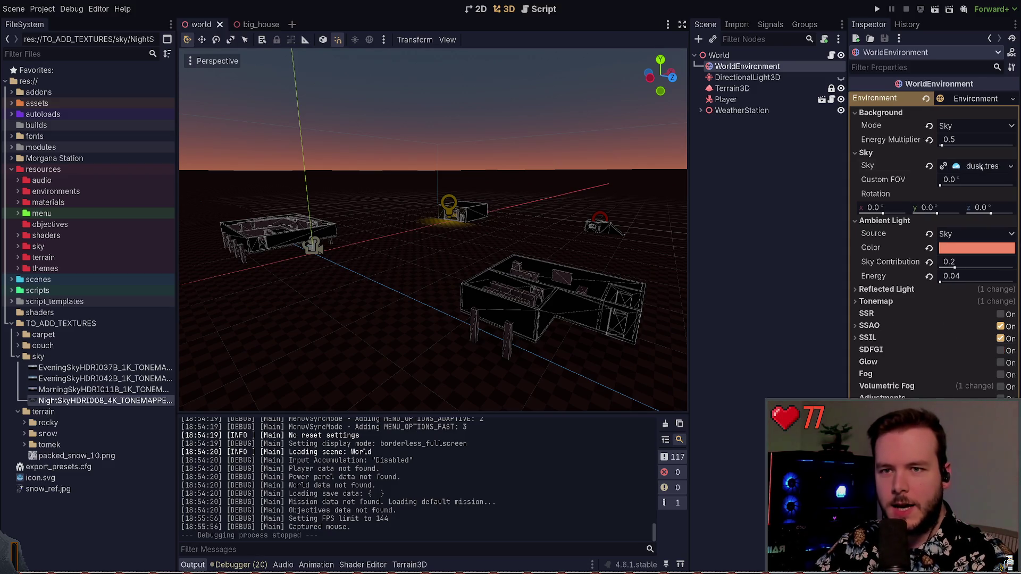
# Step: Drop the NightSkyHDRI008 texture into the dusk sky material's Cover, then save and run
pyautogui.click(957, 166)
pyautogui.click(883, 208)
pyautogui.click(883, 208)
pyautogui.click(876, 195)
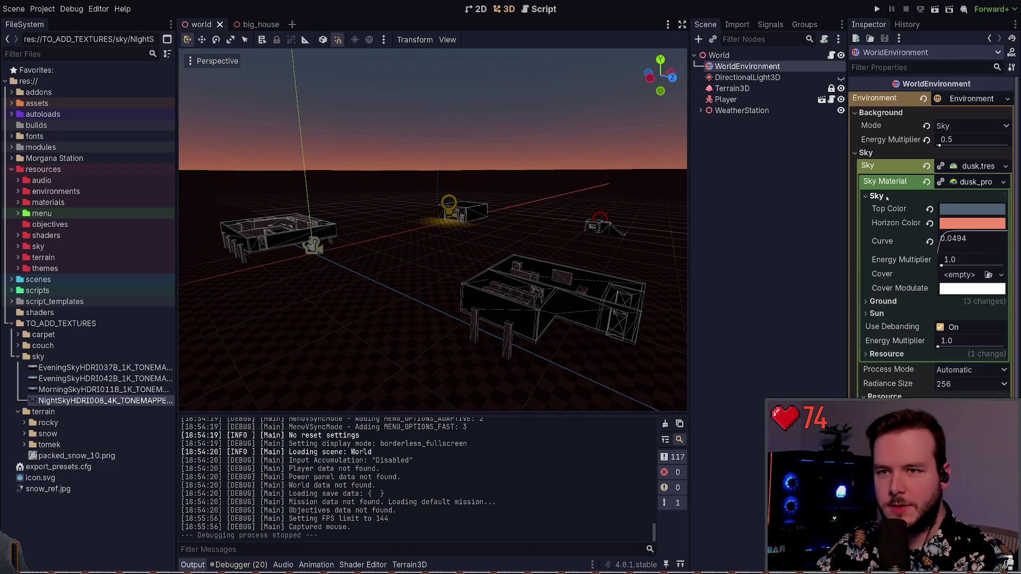
pyautogui.moveTo(106, 401)
pyautogui.mouseDown()
pyautogui.moveTo(914, 300)
pyautogui.moveTo(957, 277)
pyautogui.mouseUp()
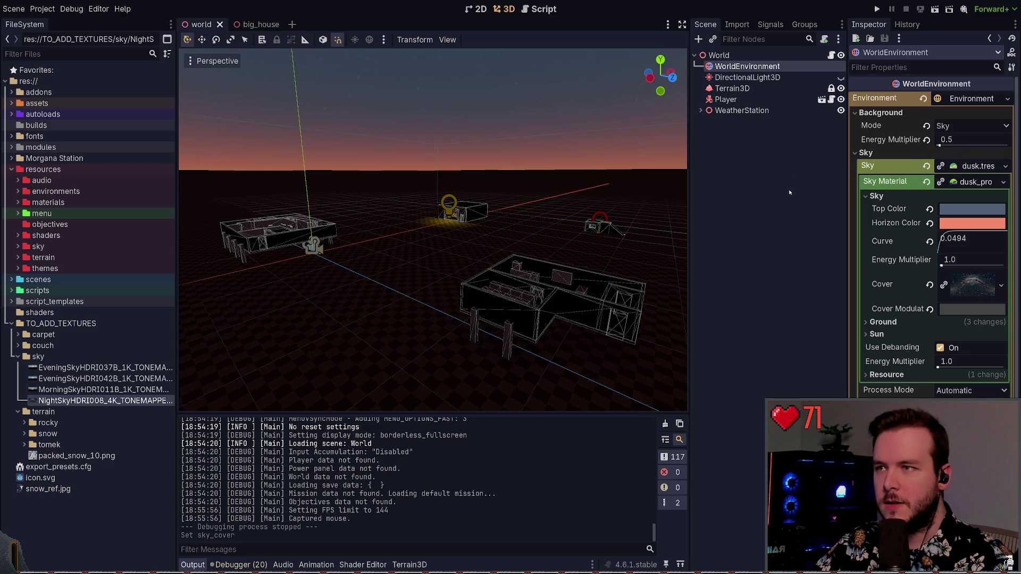
pyautogui.hotkey('ctrl', 'z')
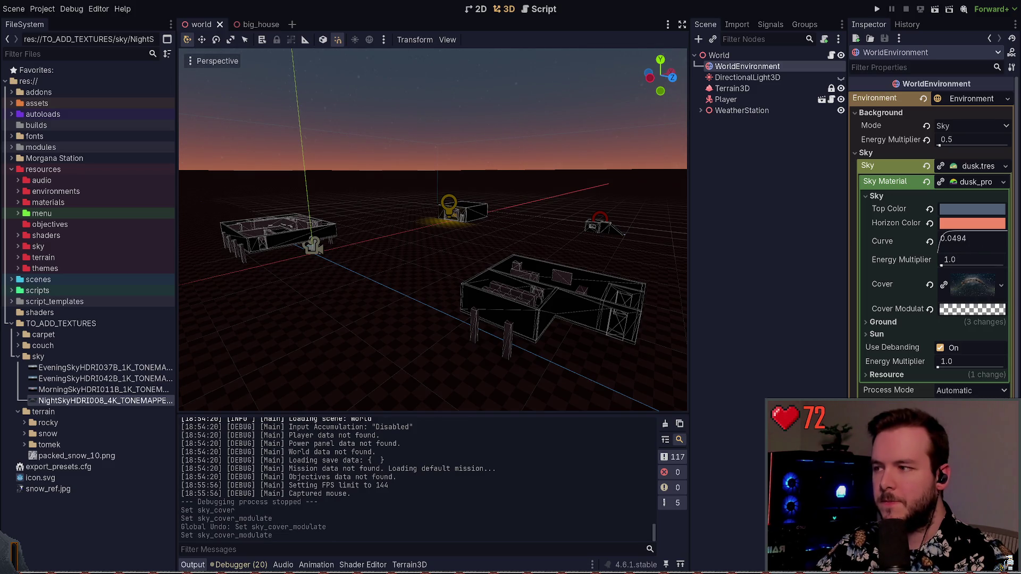
pyautogui.press('F5')
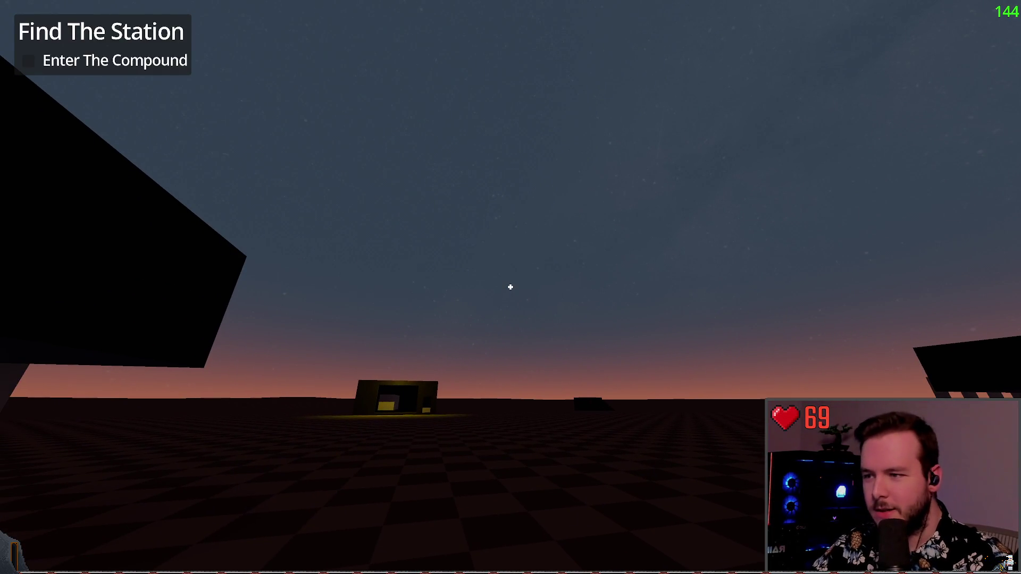
# Step: Walk across the checkered hills toward the buildings, watching the starry sky, then quit to the editor
pyautogui.moveTo(510, 287)
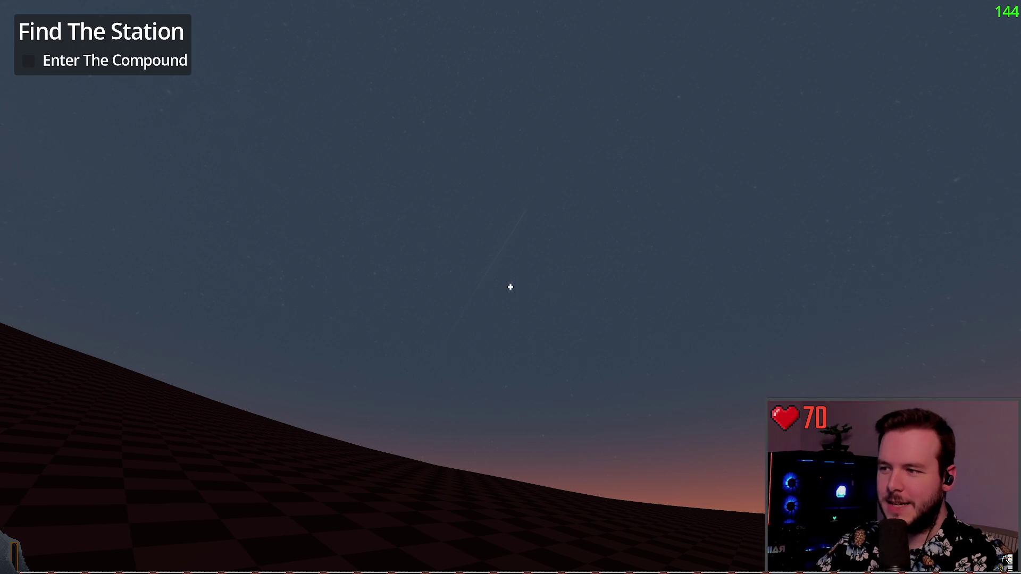
pyautogui.press('w')
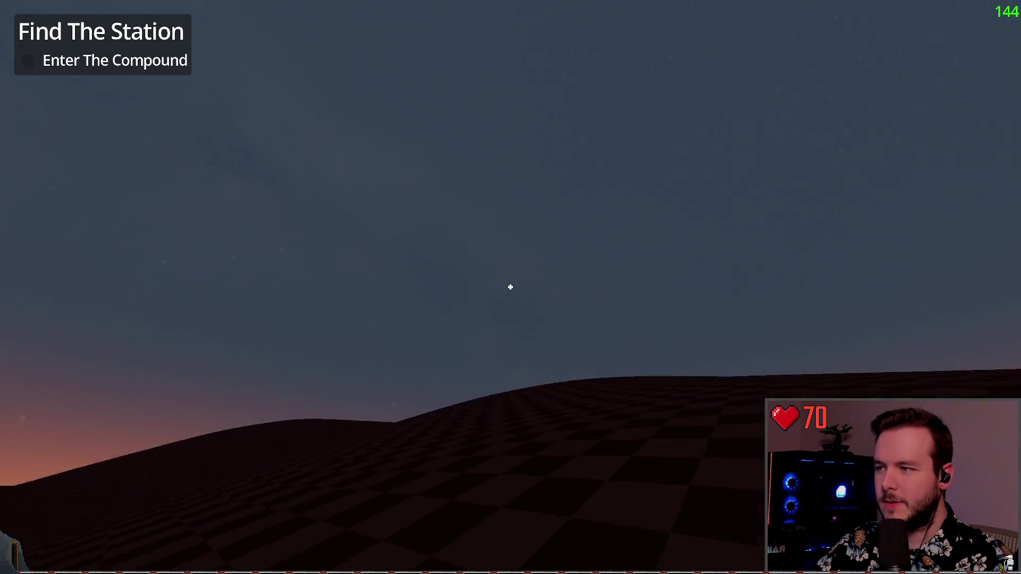
pyautogui.press('w')
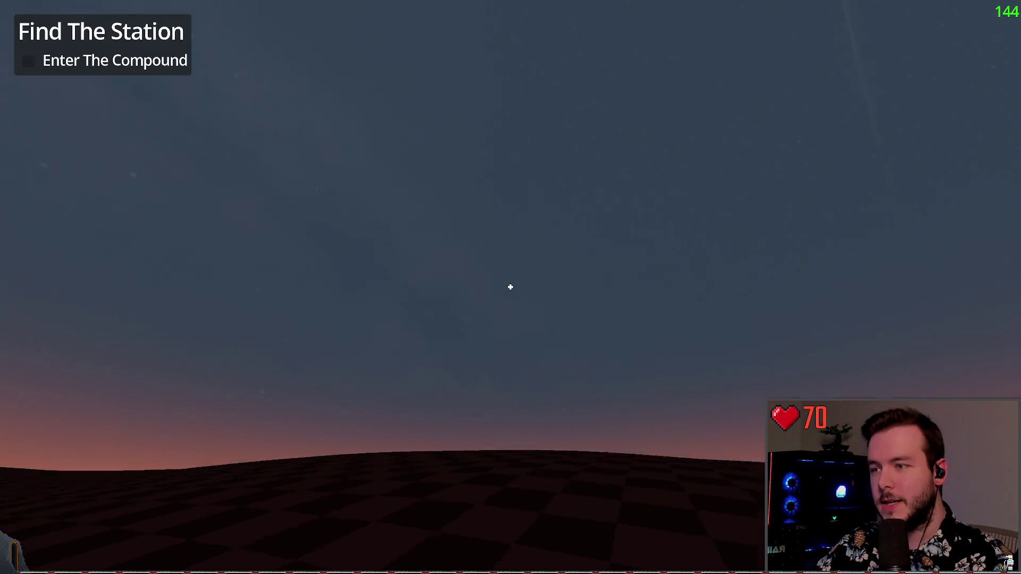
pyautogui.press('w')
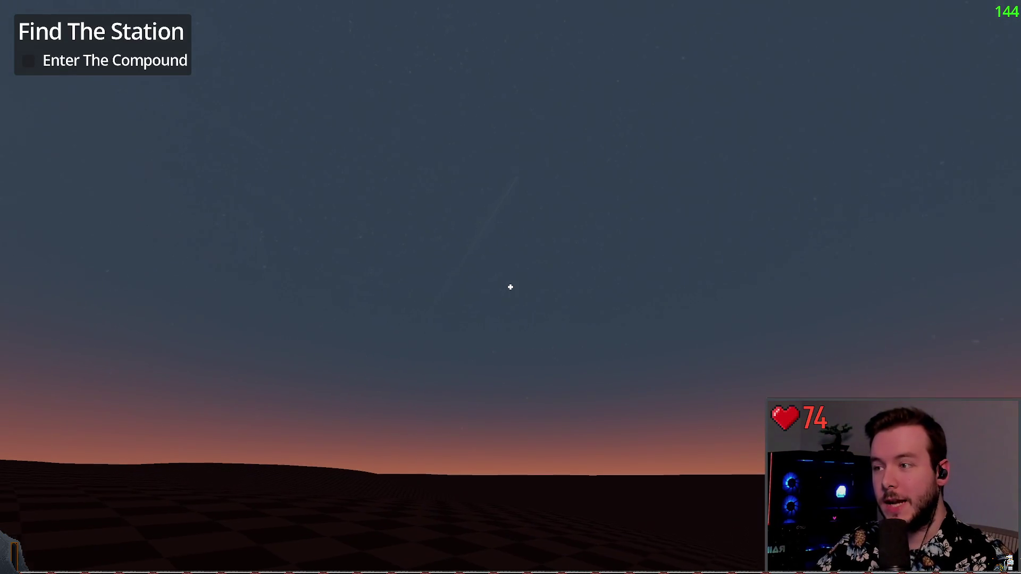
pyautogui.press('w')
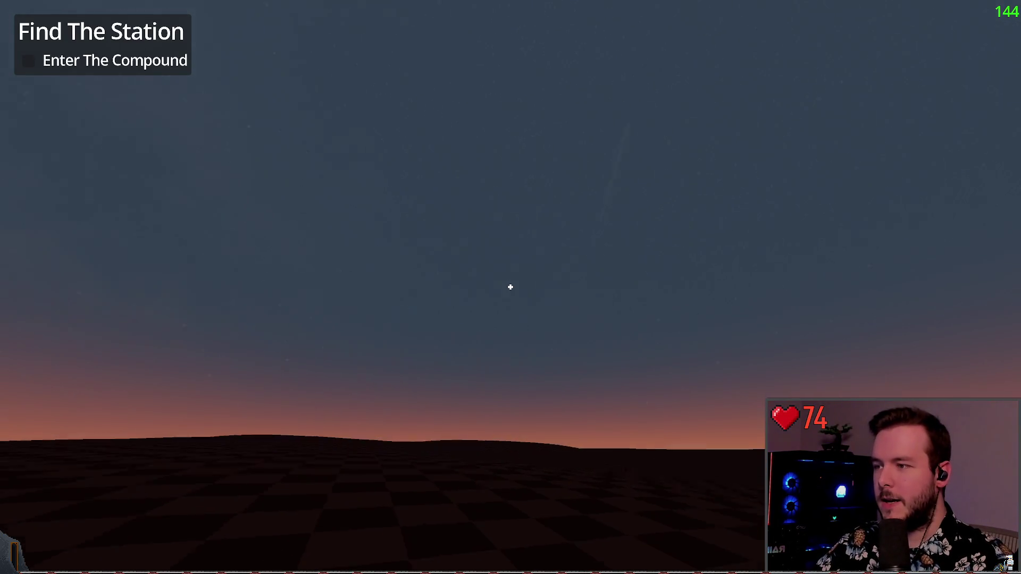
pyautogui.press('w')
pyautogui.press('w')
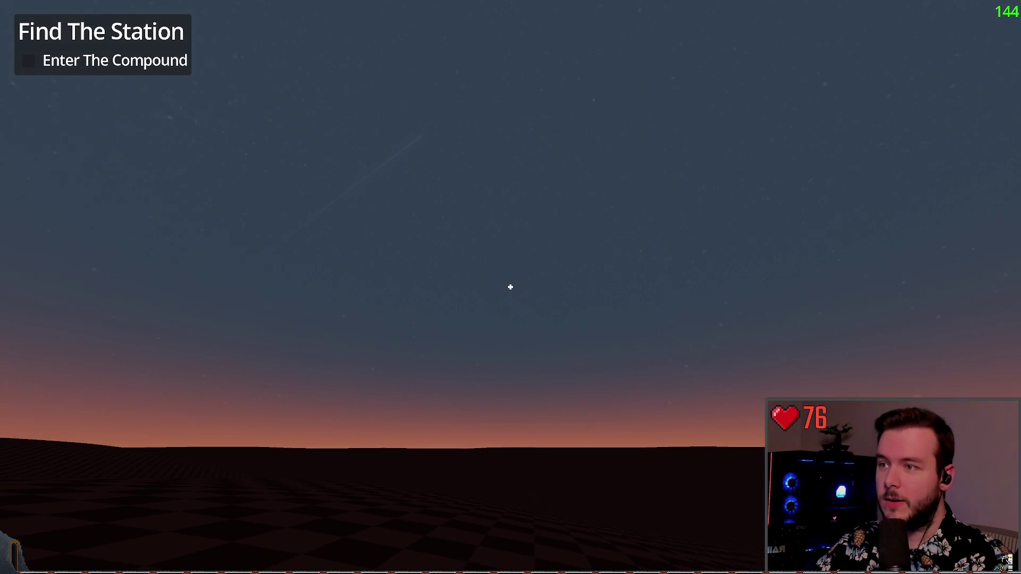
pyautogui.press('w')
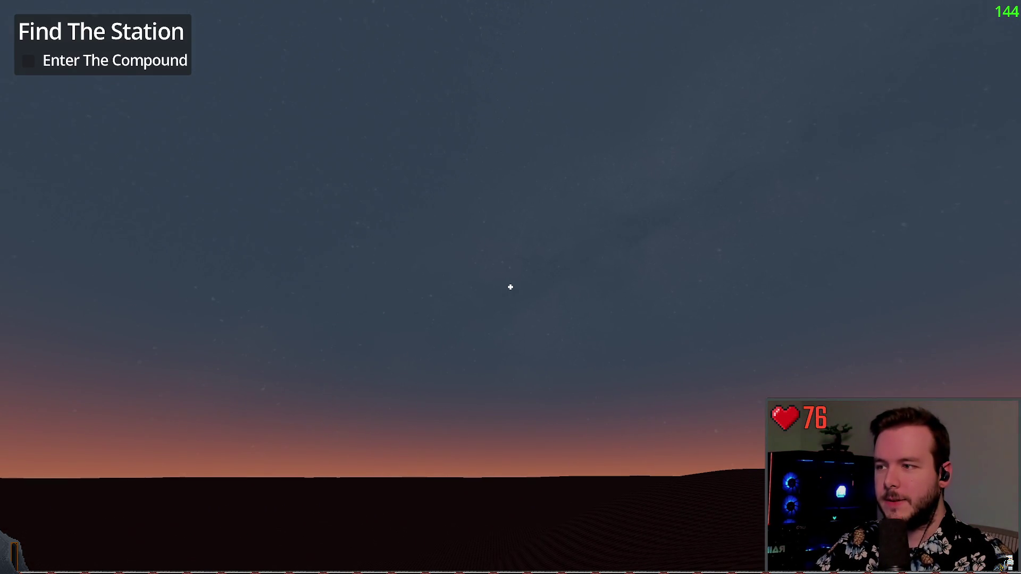
pyautogui.press('w')
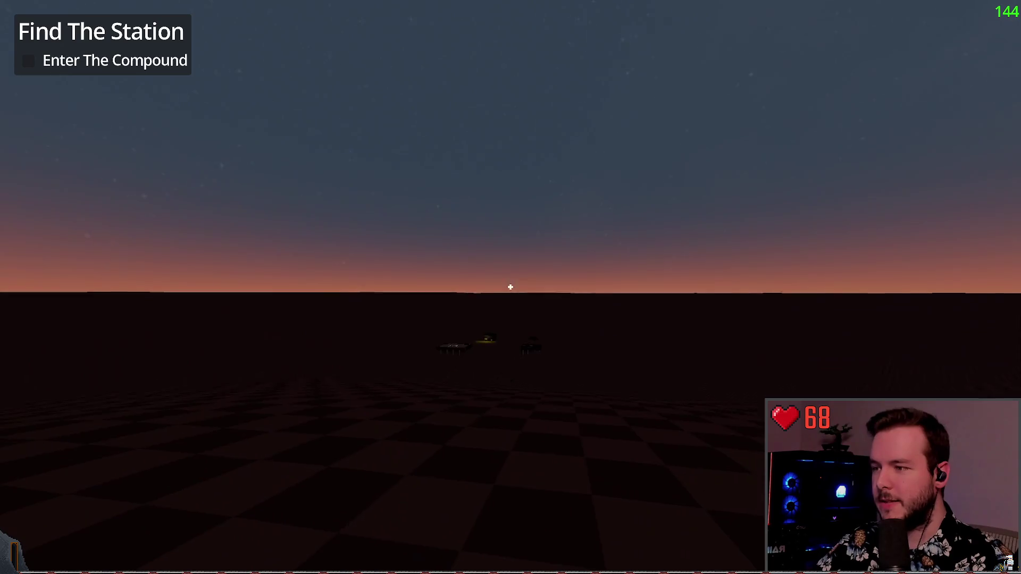
pyautogui.press('Escape')
pyautogui.click(51, 366)
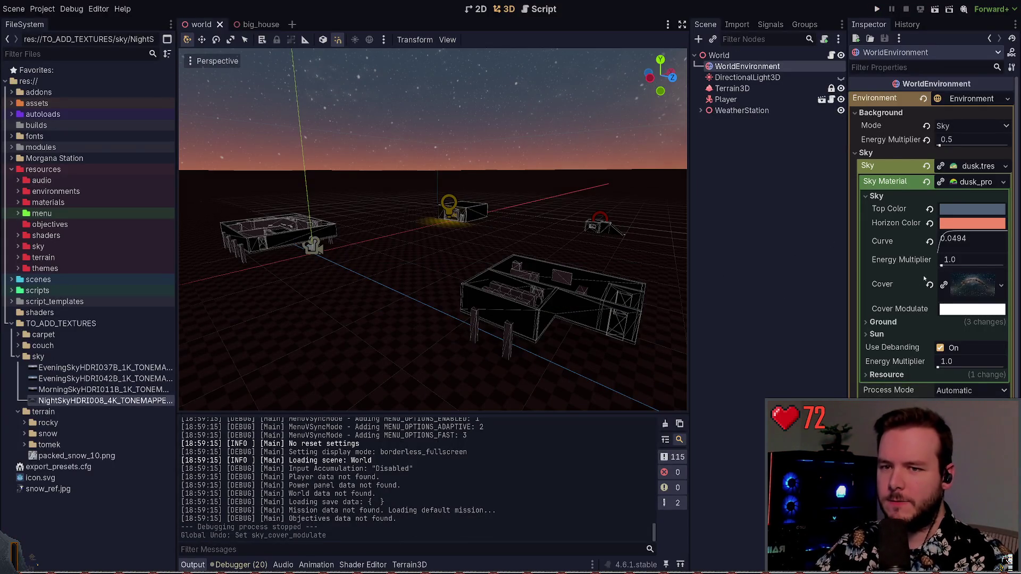
# Step: Undo the sky cover texture and collapse the world environment's sky settings
pyautogui.hotkey('ctrl', 'z')
pyautogui.click(954, 196)
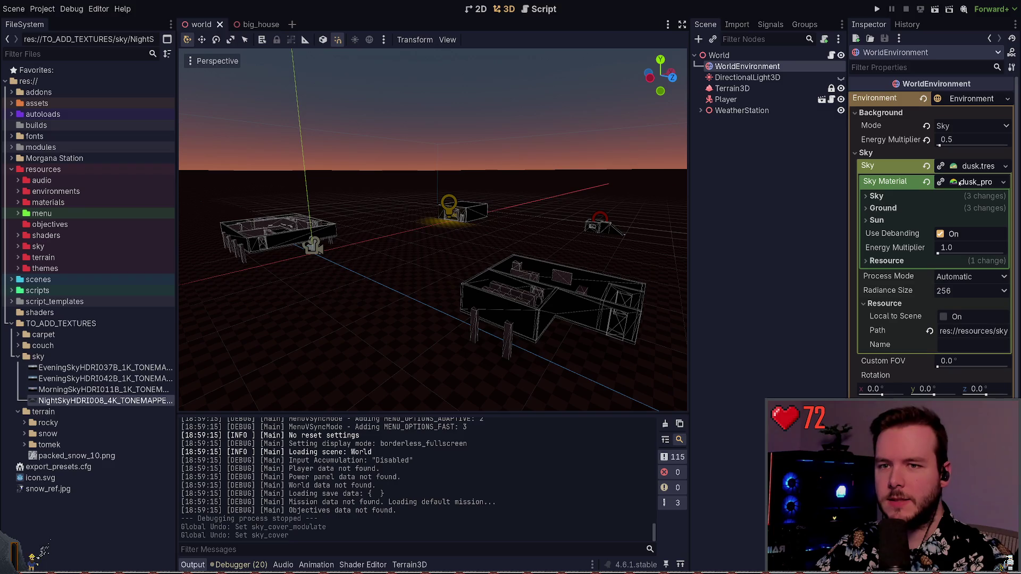
pyautogui.click(749, 213)
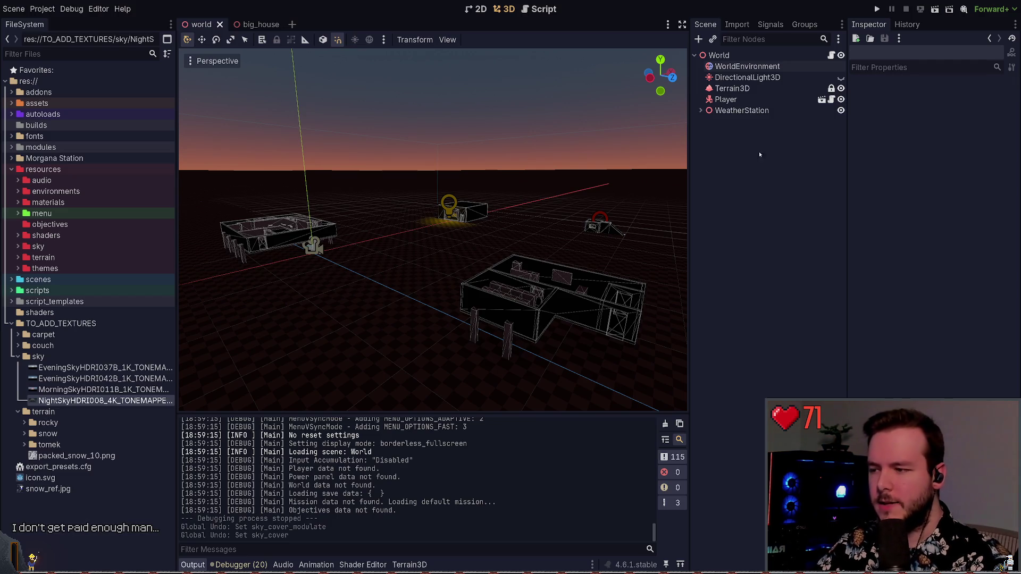
# Step: Collapse the sky and TO_ADD_TEXTURES folders and select the Terrain3D node
pyautogui.click(18, 356)
pyautogui.click(11, 323)
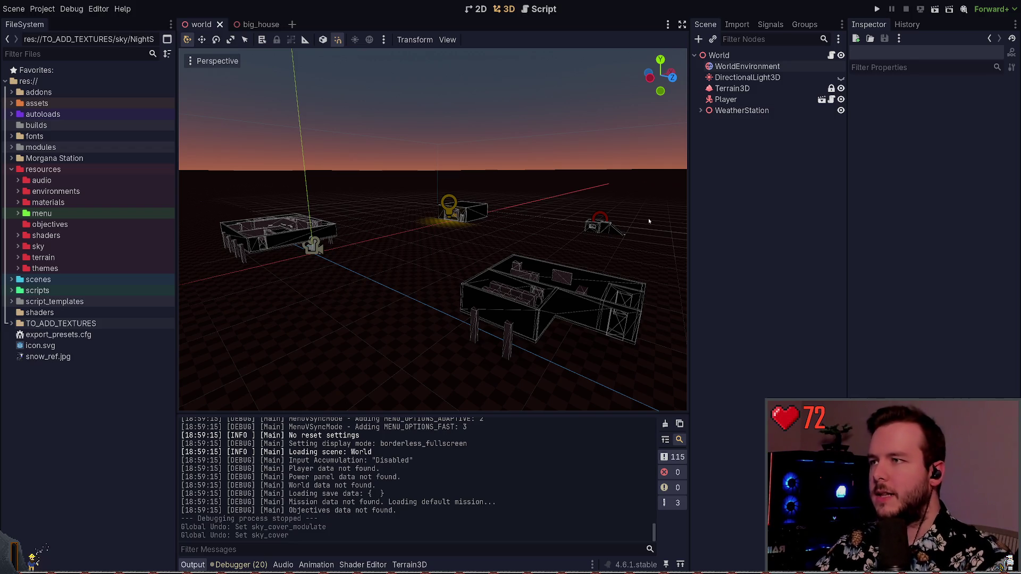
pyautogui.click(732, 88)
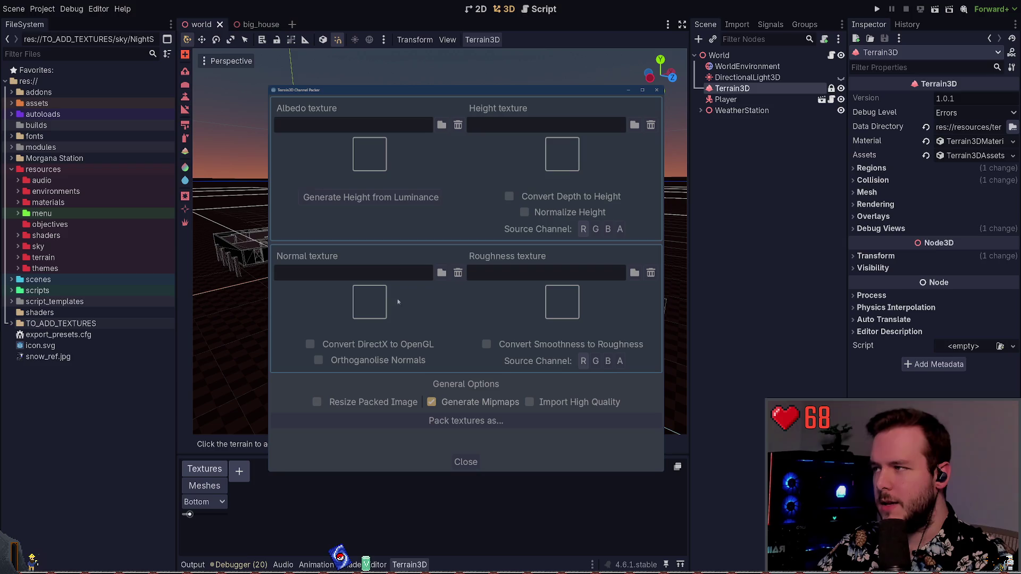
# Step: Close the Terrain3D Channel Packer window
pyautogui.click(461, 461)
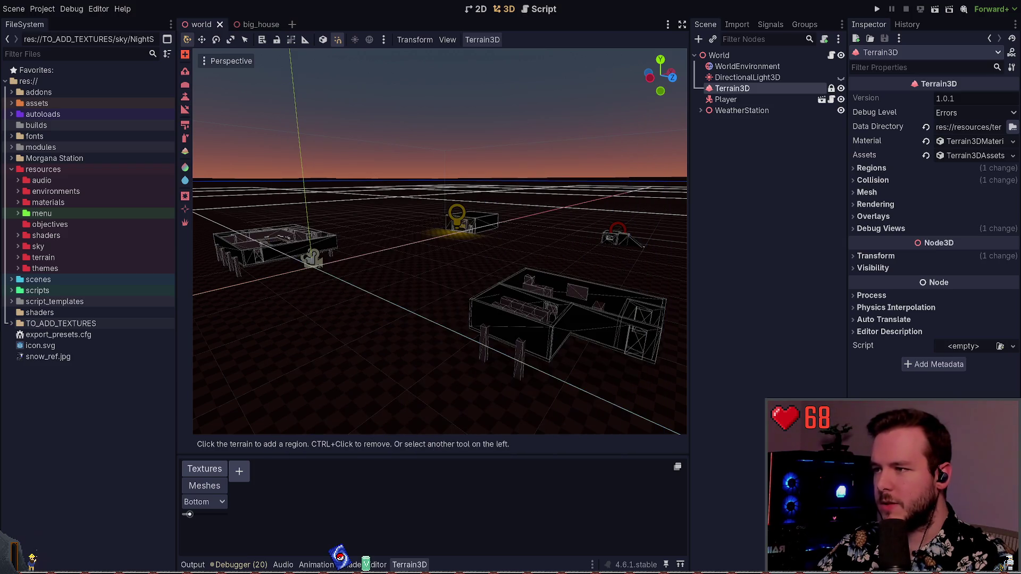
# Step: Deselect Terrain3D by clicking an empty spot in the 3D viewport
pyautogui.click(589, 242)
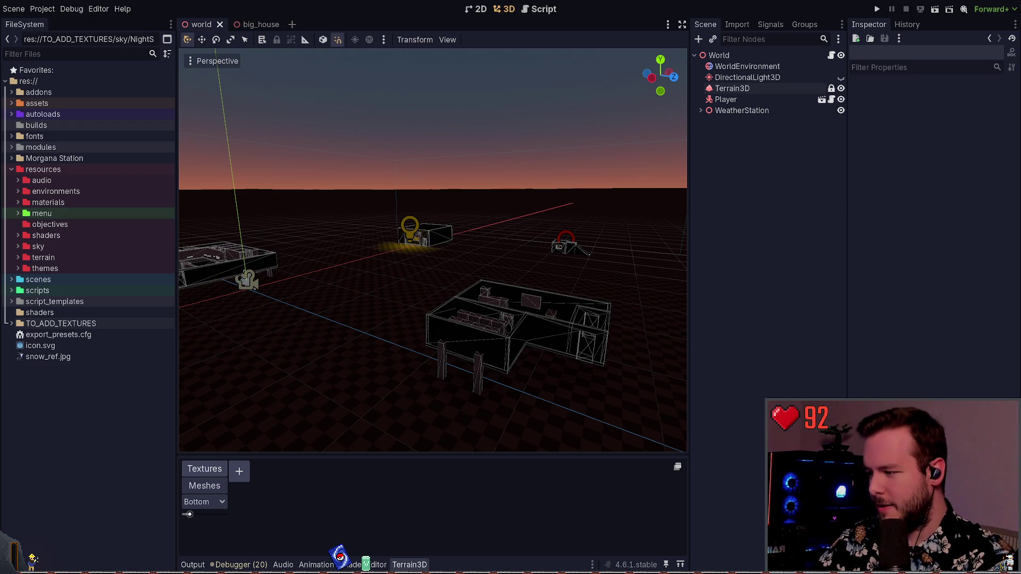
pyautogui.hotkey('alt', 'Tab')
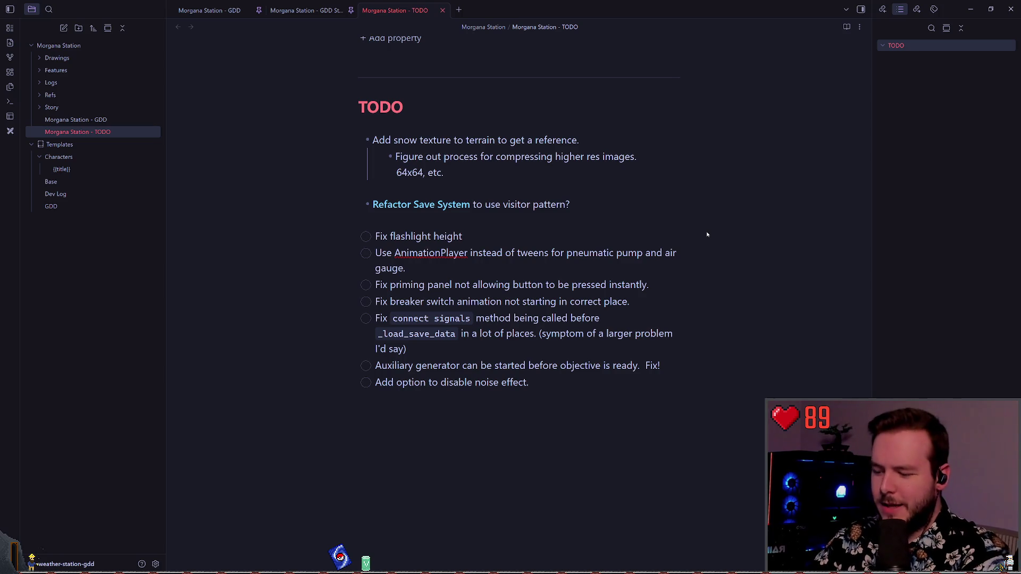
pyautogui.press('Down')
pyautogui.press('Up')
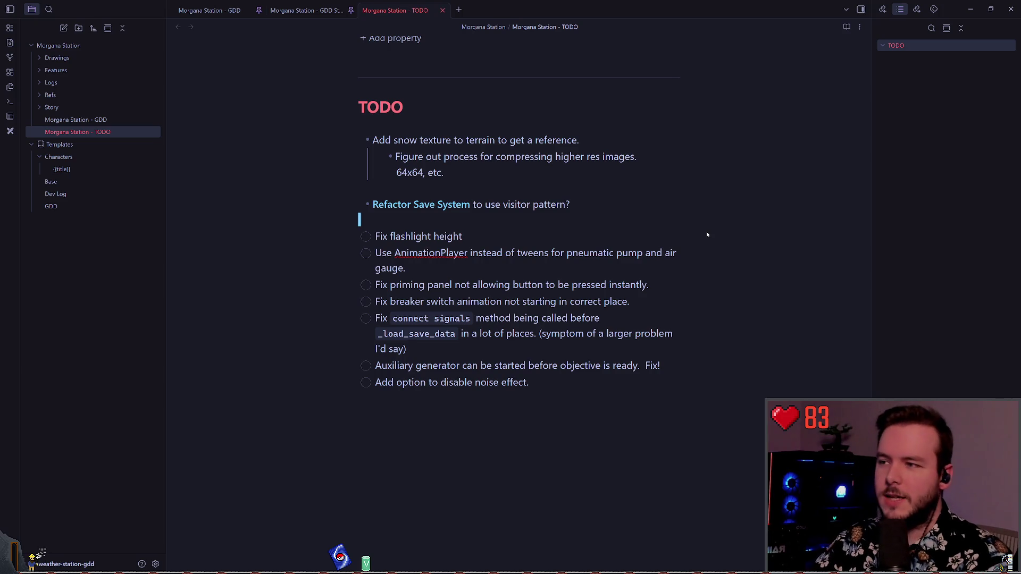
pyautogui.press('Up')
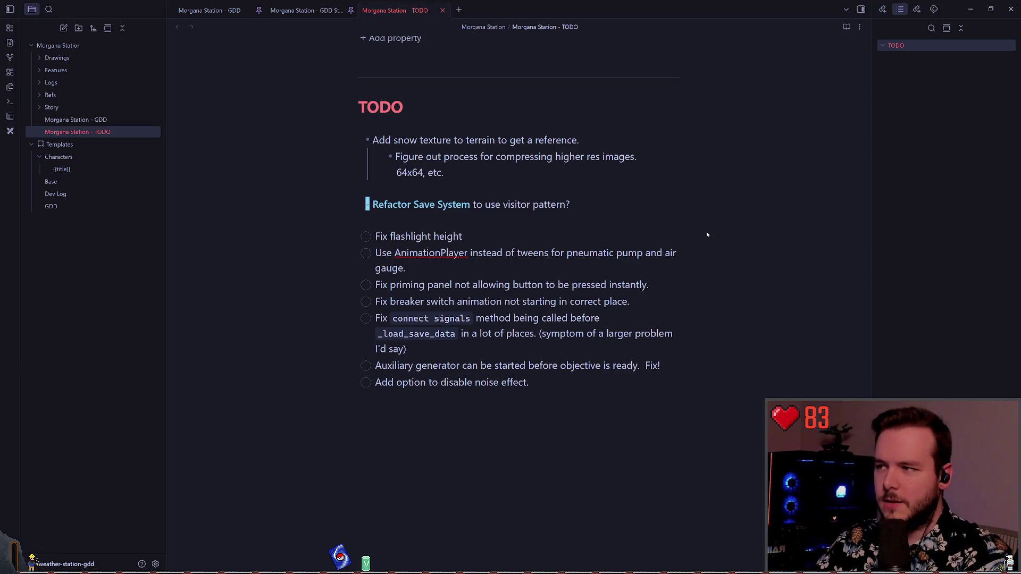
pyautogui.press('Down')
pyautogui.press('Up')
pyautogui.press('Up')
pyautogui.press('Down')
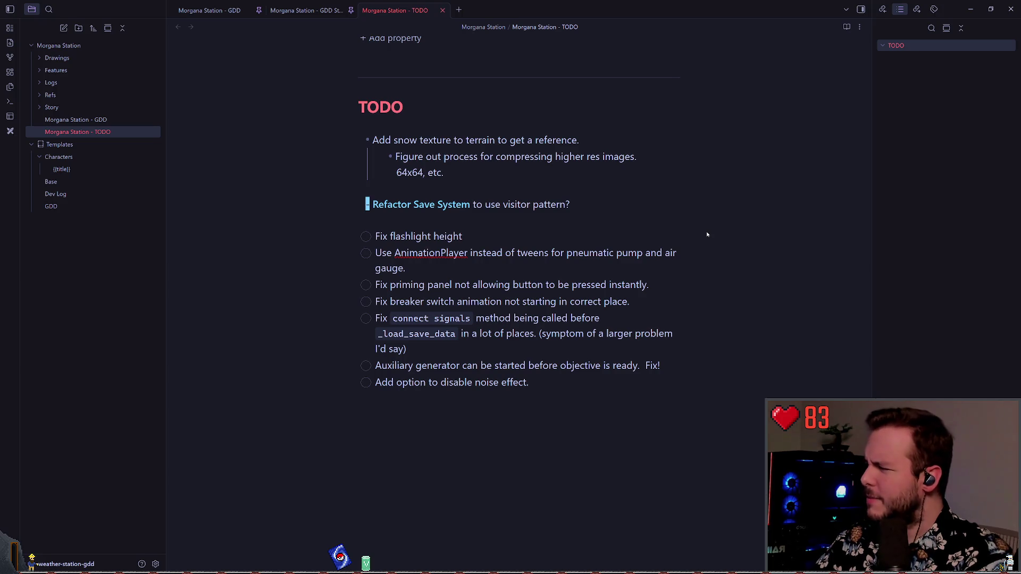
pyautogui.press('Down')
pyautogui.press('Up')
pyautogui.press('Up')
pyautogui.press('Down')
pyautogui.press('Down')
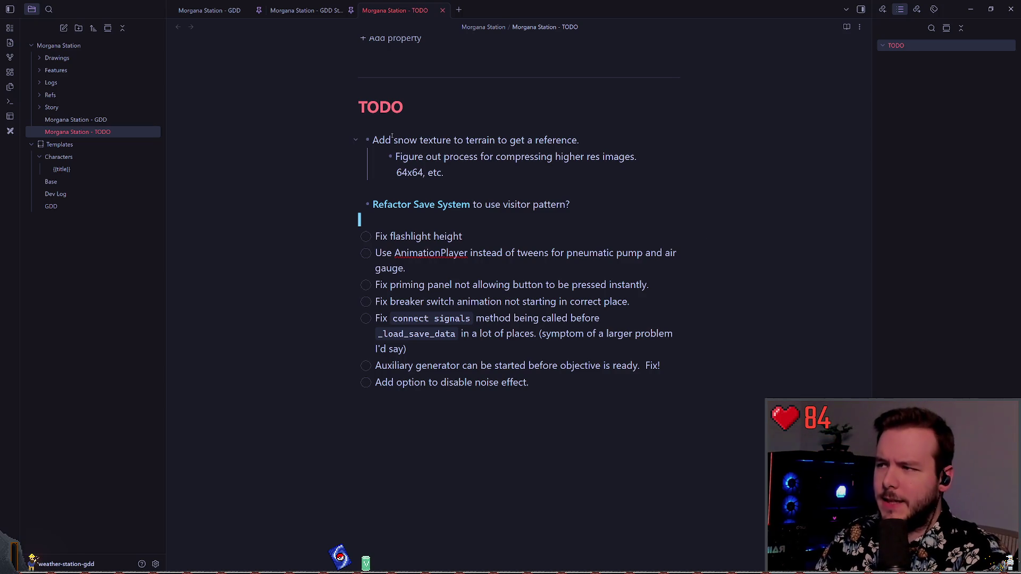
pyautogui.moveTo(372, 139); pyautogui.dragTo(468, 173)
pyautogui.click(470, 173)
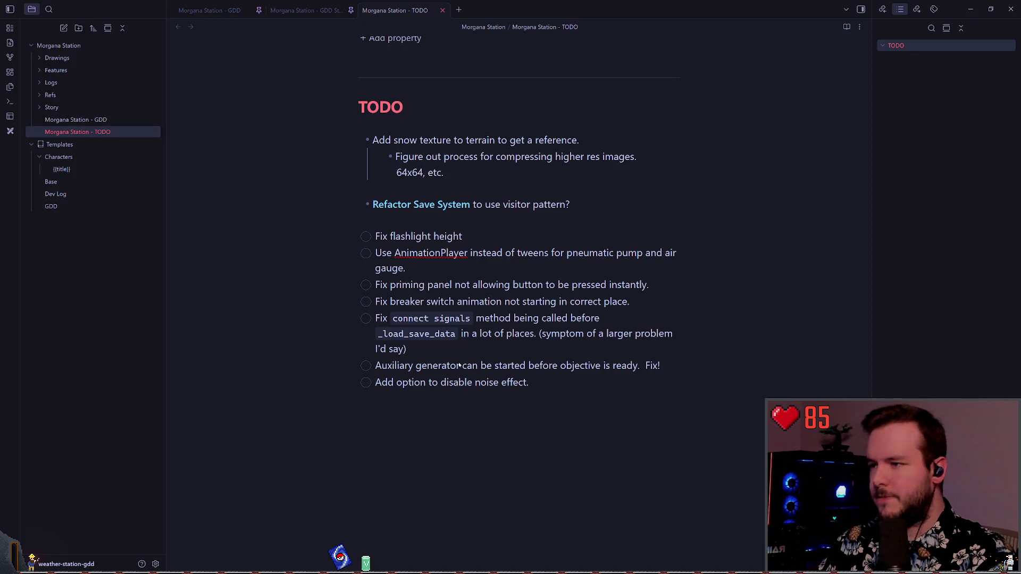
pyautogui.hotkey('alt', 'Tab')
pyautogui.press('F5')
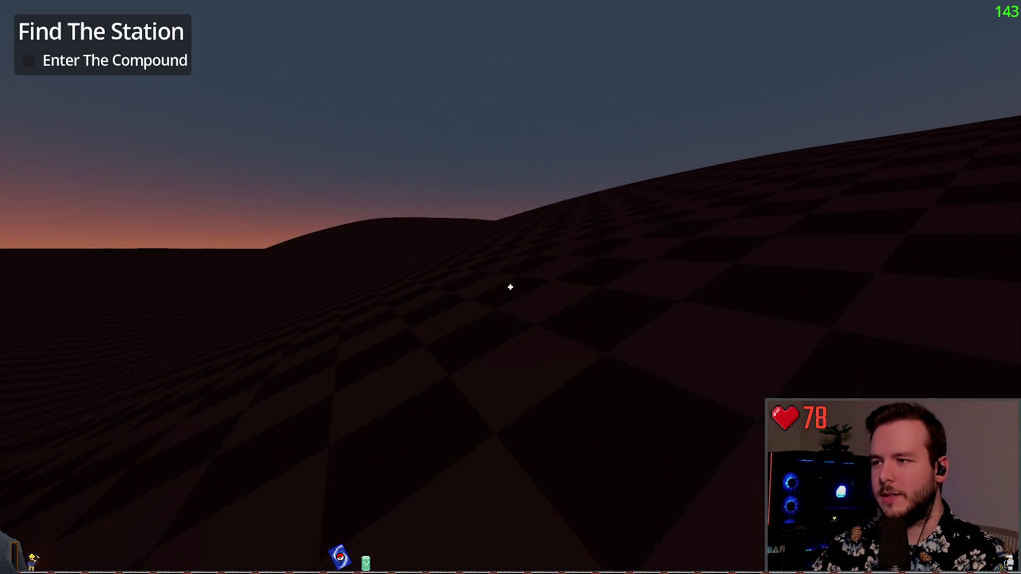
# Step: Walk the player forward to face the distant station buildings
pyautogui.press('w')
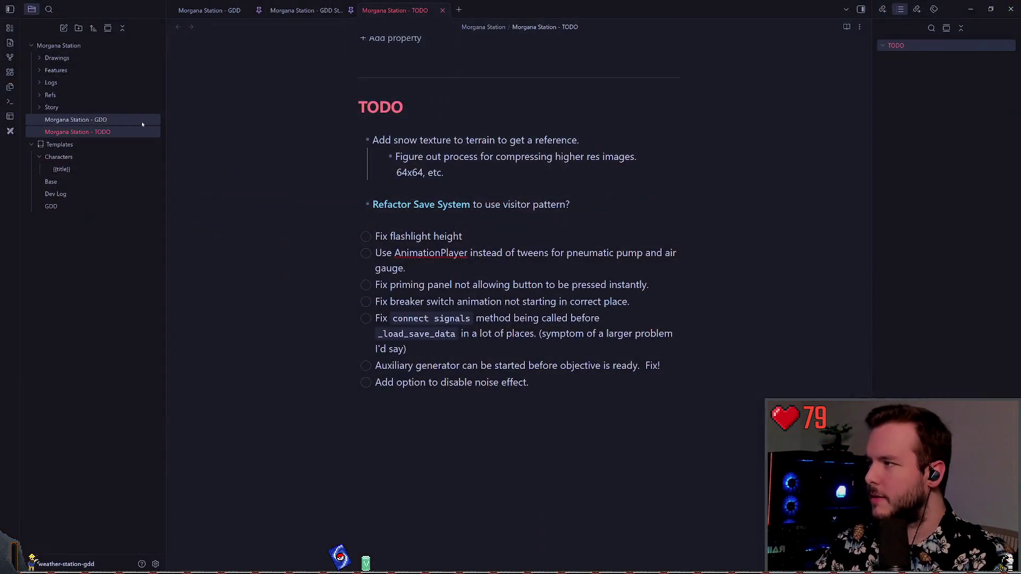
# Step: Open the Morgana Station - GDD note in Obsidian
pyautogui.click(141, 121)
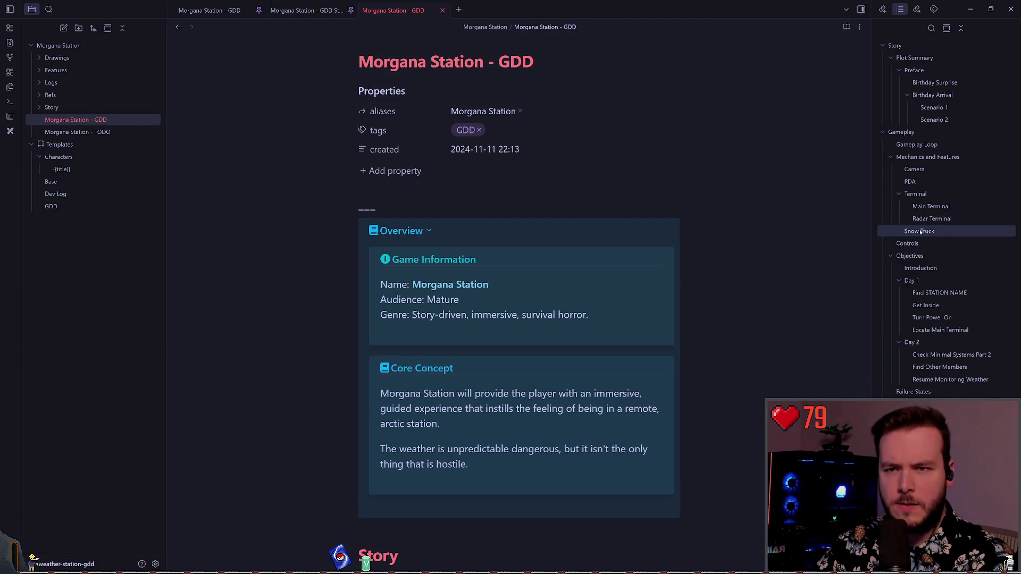
# Step: Jump to the note's Buildings section and scroll through the snowbound station reference photos
pyautogui.scroll(-2, 915, 256)
pyautogui.scroll(-2, 915, 260)
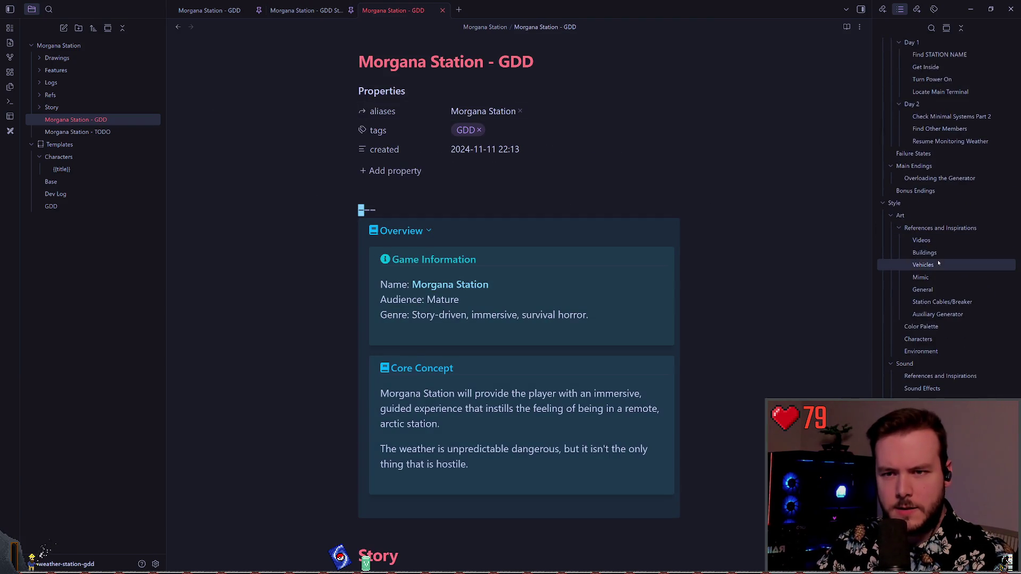
pyautogui.click(924, 253)
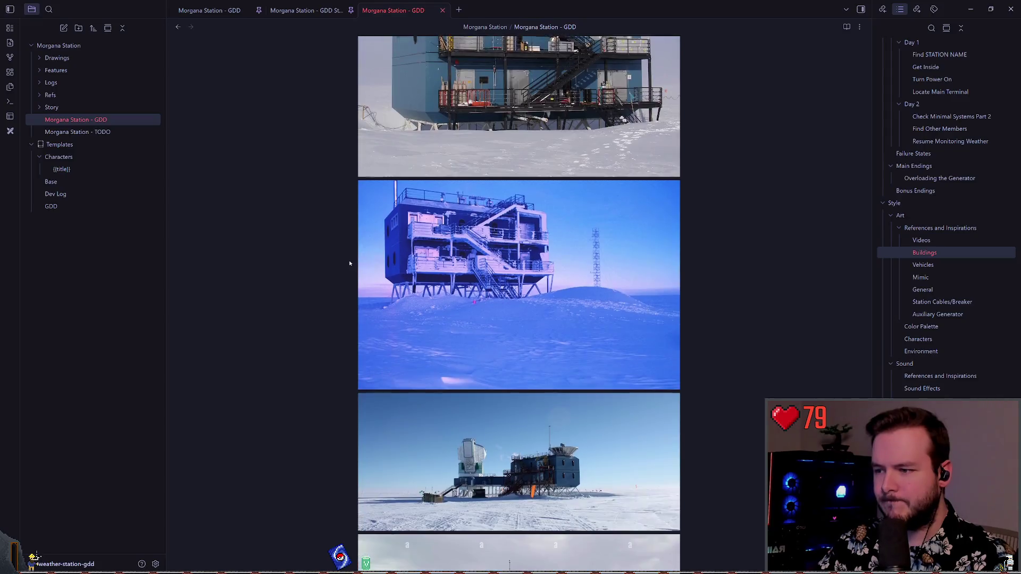
pyautogui.scroll(-5, 345, 261)
pyautogui.scroll(-10, 340, 250)
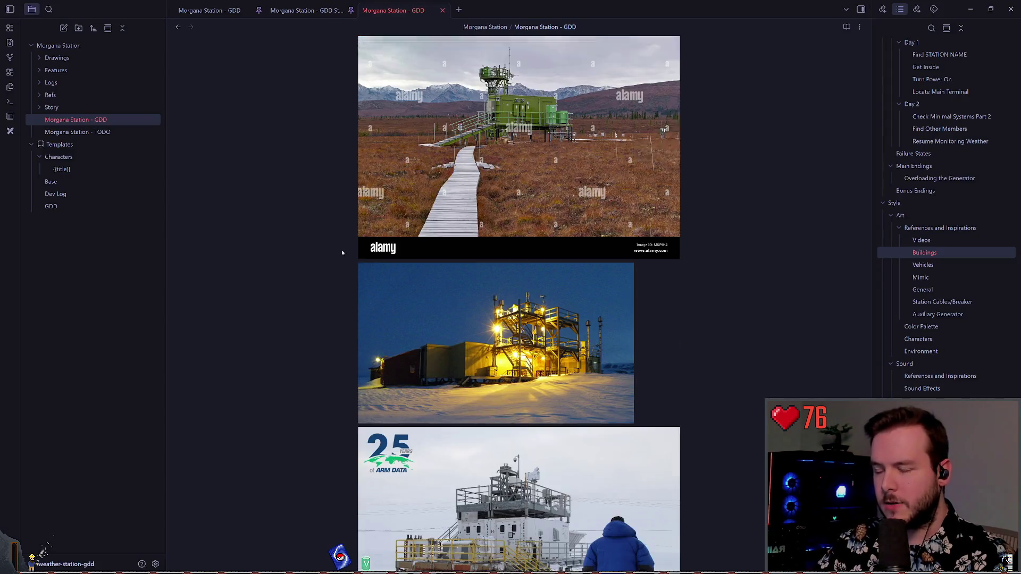
pyautogui.scroll(-10, 338, 247)
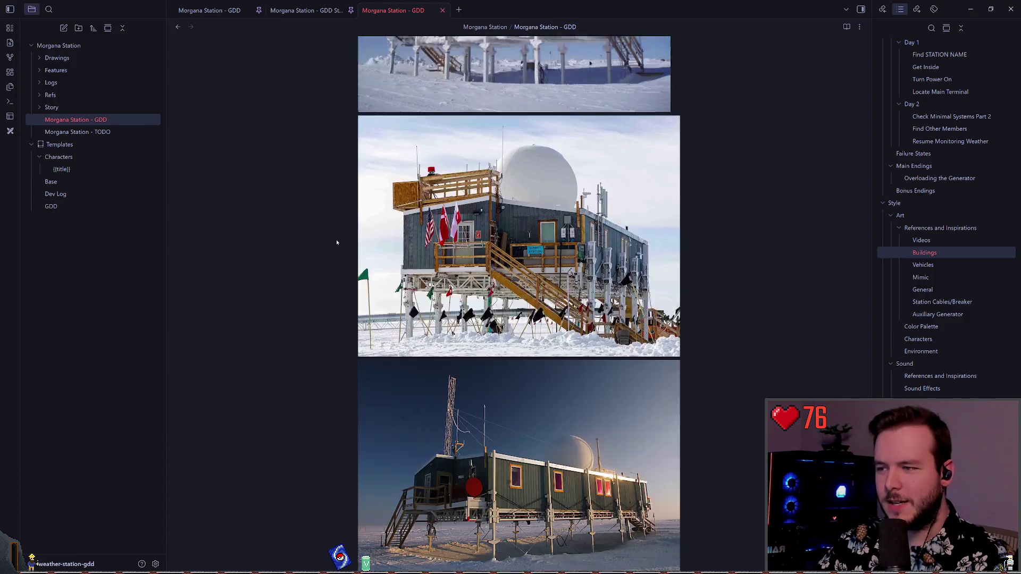
pyautogui.scroll(-7, 333, 245)
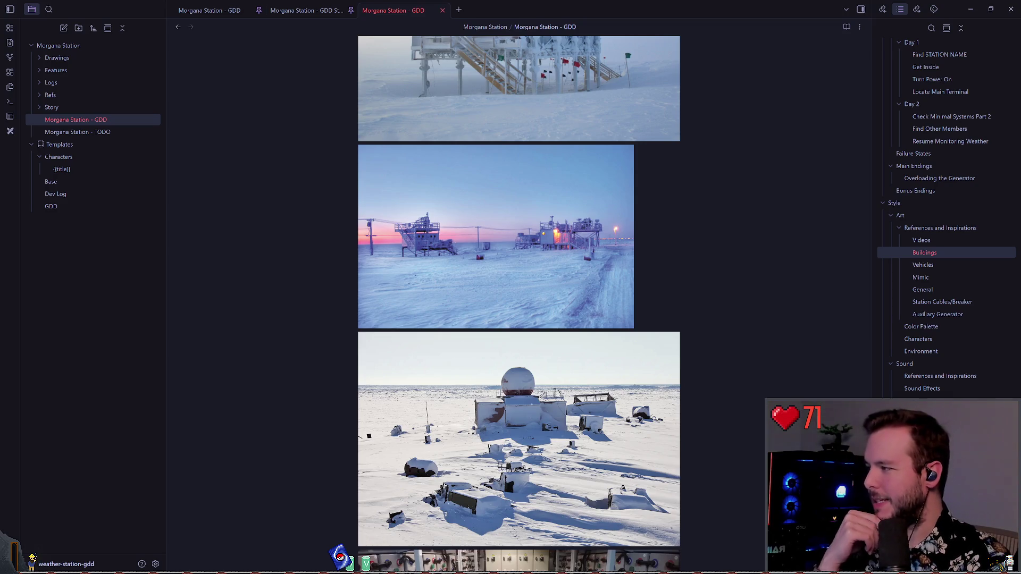
# Step: Scroll the Buildings references down and back up past the station corridor photo
pyautogui.scroll(-2, 298, 228)
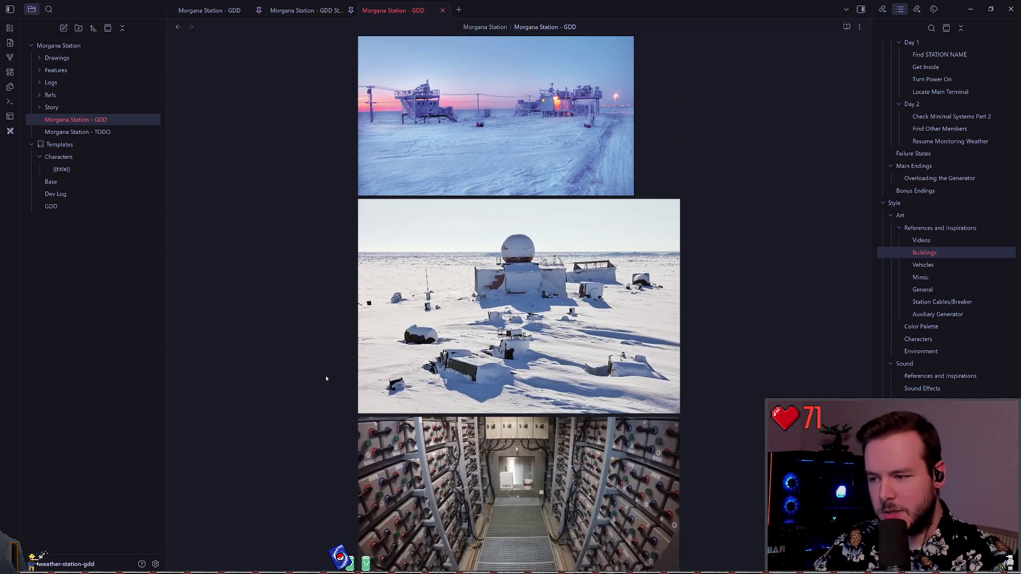
pyautogui.scroll(3, 325, 375)
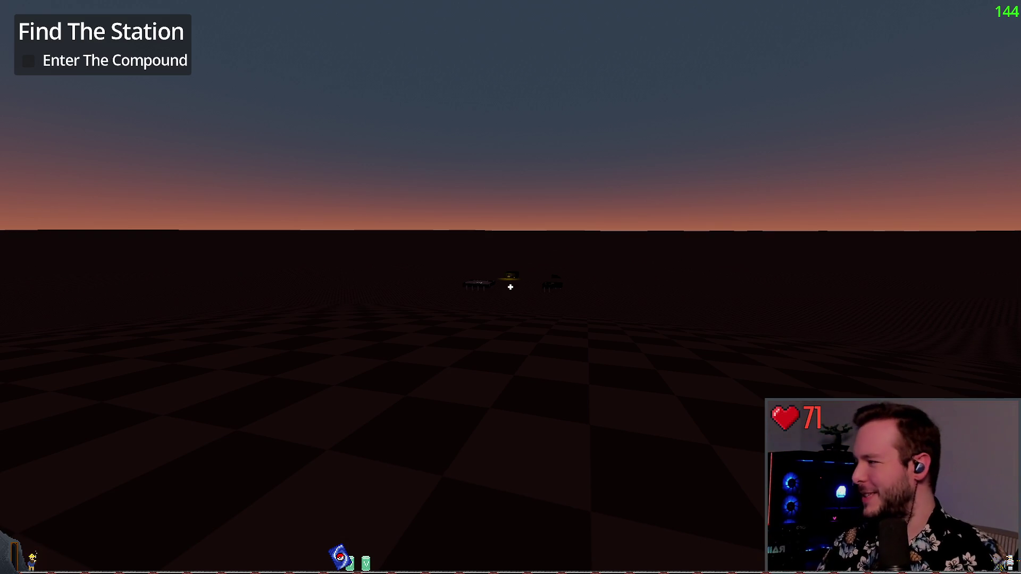
# Step: Quit the running game to the editor and skim the GDD notes in Obsidian
pyautogui.press('Escape')
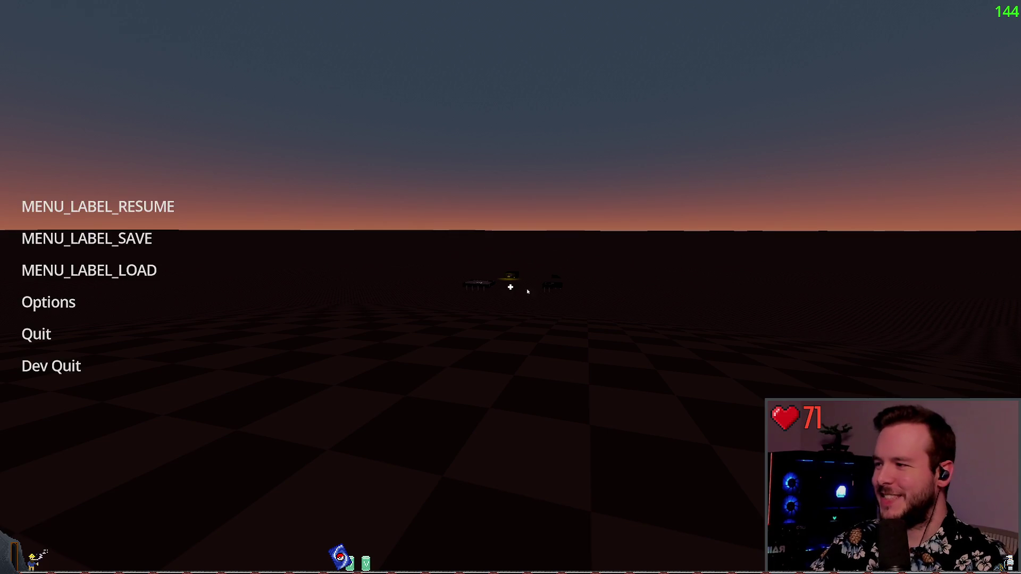
pyautogui.click(50, 365)
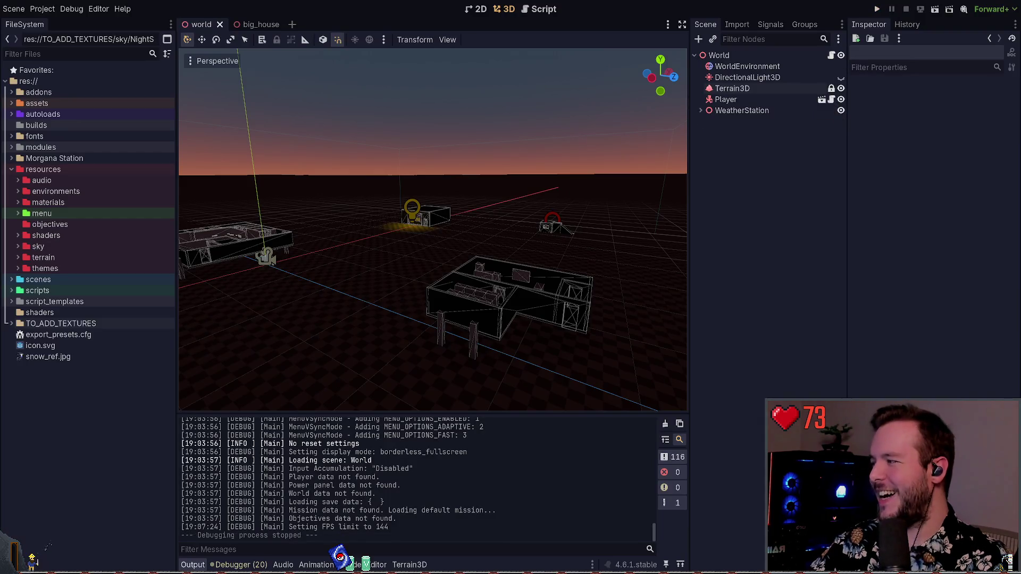
pyautogui.hotkey('alt', 'Tab')
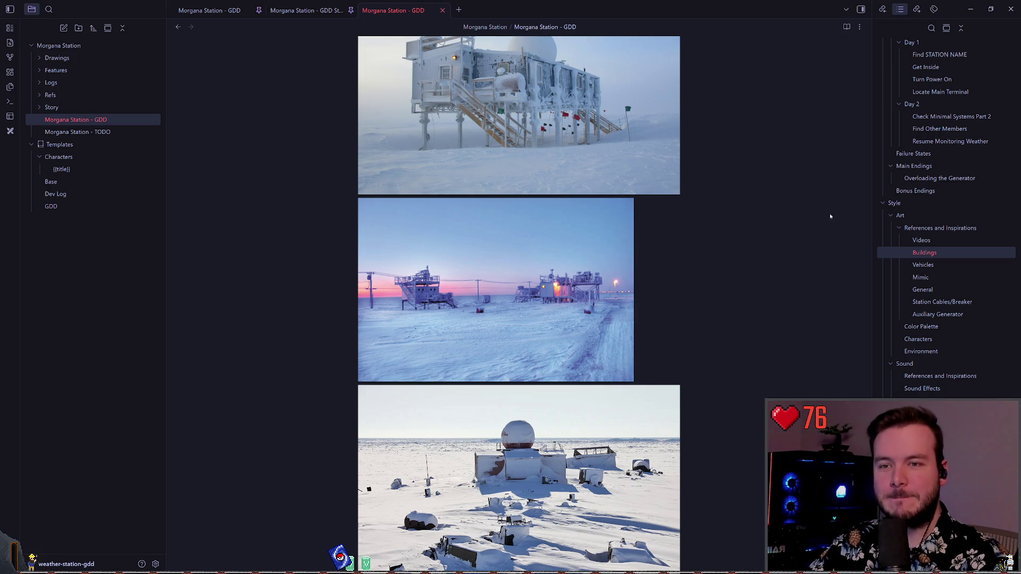
pyautogui.scroll(-15, 497, 218)
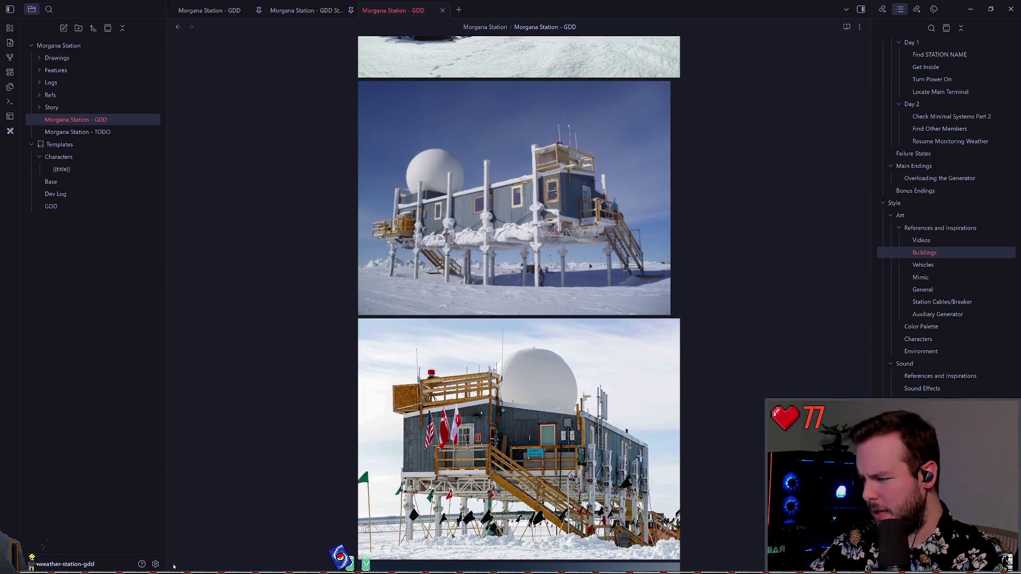
pyautogui.hotkey('alt', 'Tab')
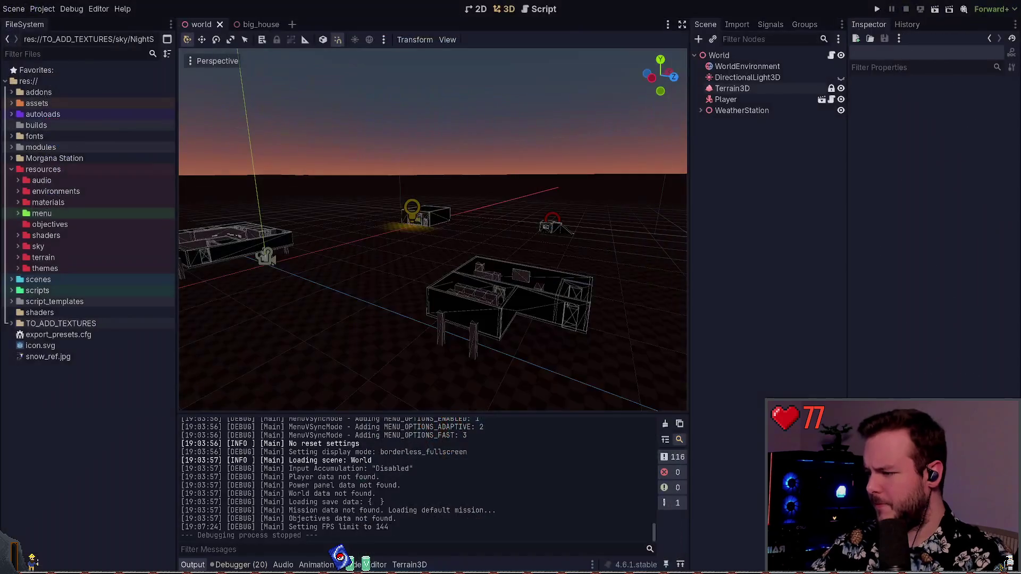
# Step: Switch to the PowerShell terminal and start Neovim instead of a git command
pyautogui.hotkey('alt', 'Tab')
pyautogui.write('git s')
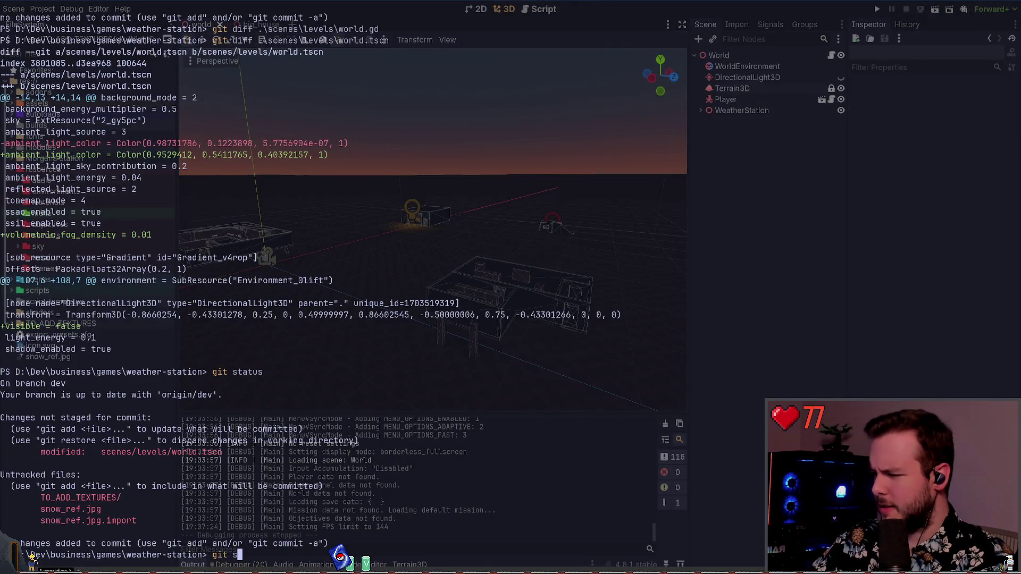
pyautogui.press('BackSpace')
pyautogui.press('BackSpace')
pyautogui.press('BackSpace')
pyautogui.write('nvim')
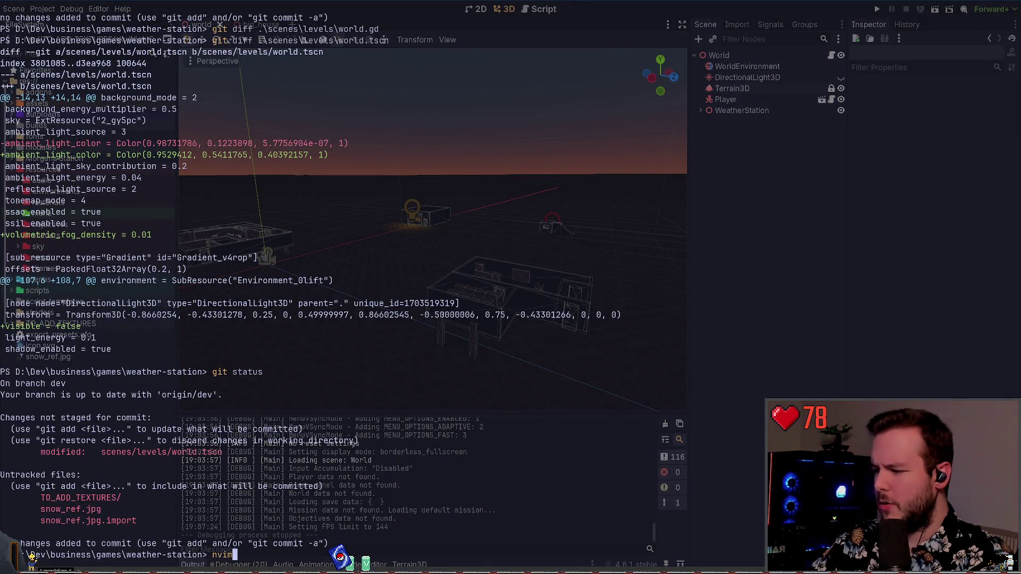
pyautogui.hotkey('alt', 'Tab')
pyautogui.hotkey('alt', 'Tab')
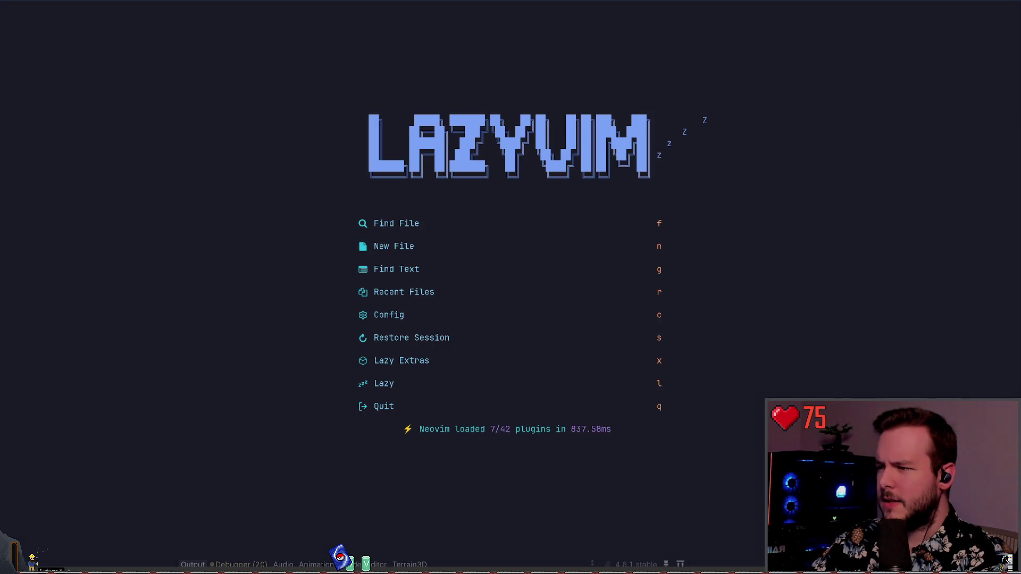
# Step: Restore the save_system.gd session, sync all plugins in Lazy, and launch lazygit
pyautogui.press('s')
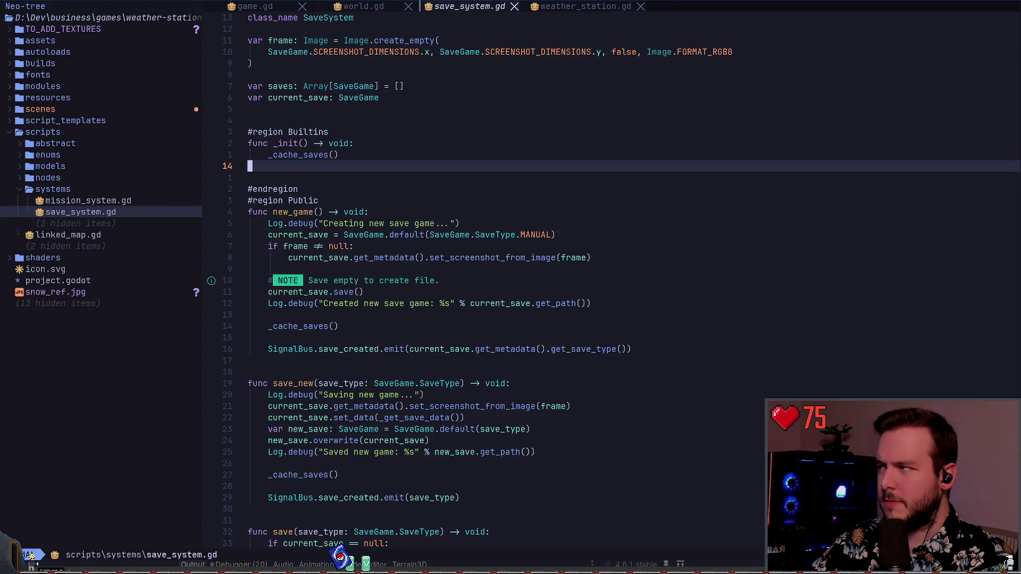
pyautogui.press('j')
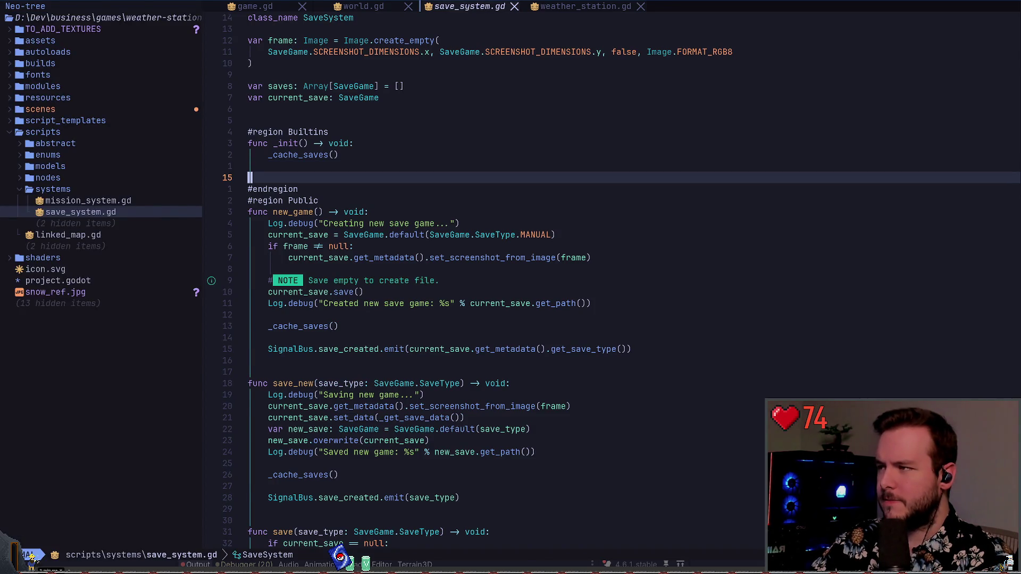
pyautogui.press('space')
pyautogui.press('l')
pyautogui.hotkey('shift', 's')
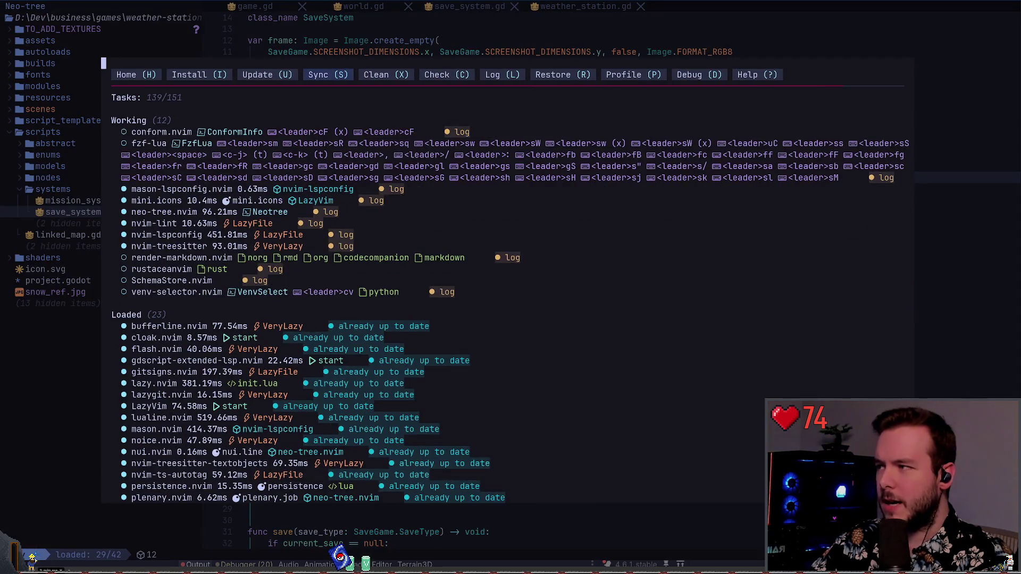
pyautogui.press('q')
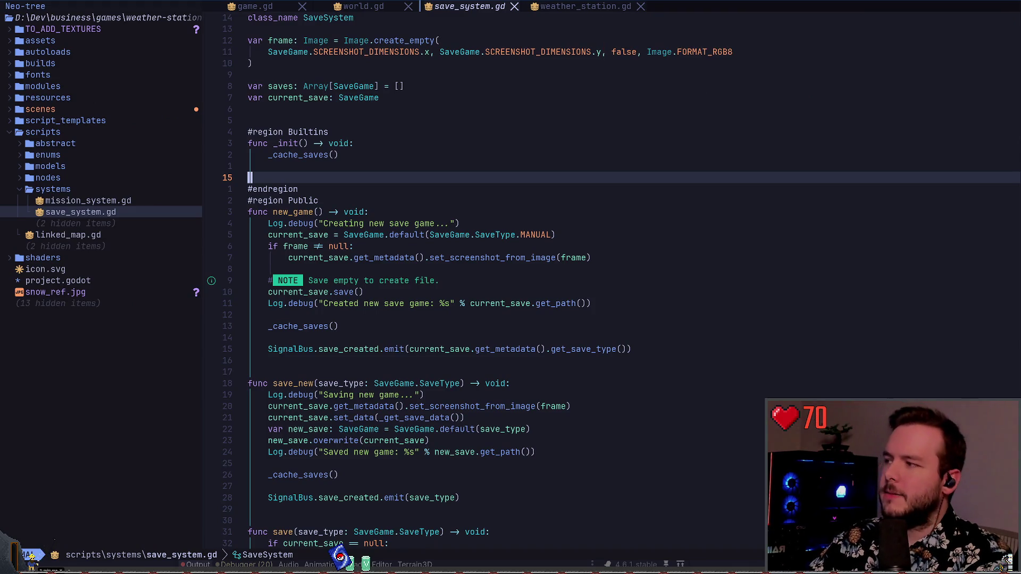
pyautogui.press('space')
pyautogui.press('g')
pyautogui.press('g')
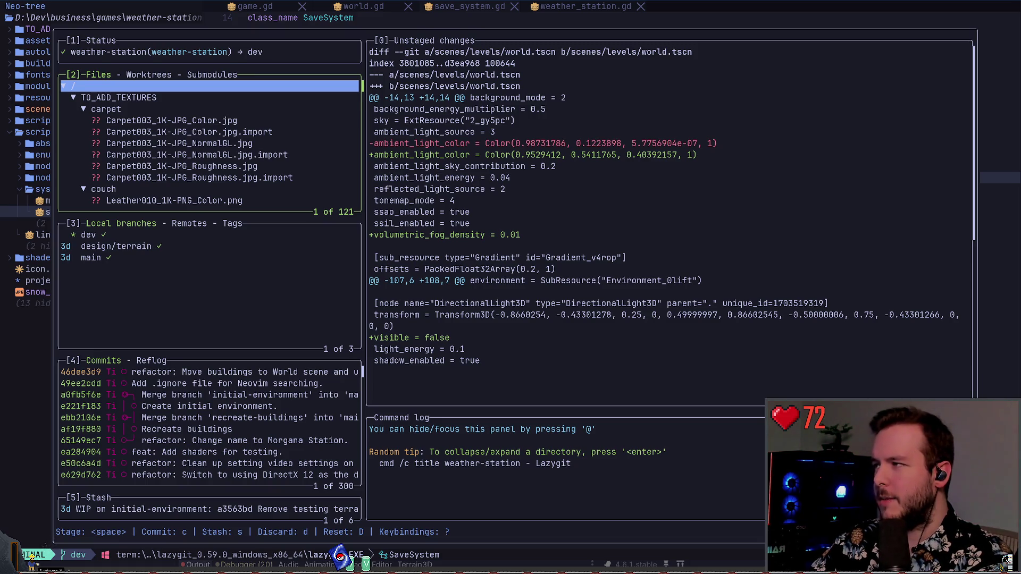
# Step: Collapse the TO_ADD_TEXTURES folder and select world.tscn to view its unstaged diff
pyautogui.press('Down')
pyautogui.press('Return')
pyautogui.press('Down')
pyautogui.press('Down')
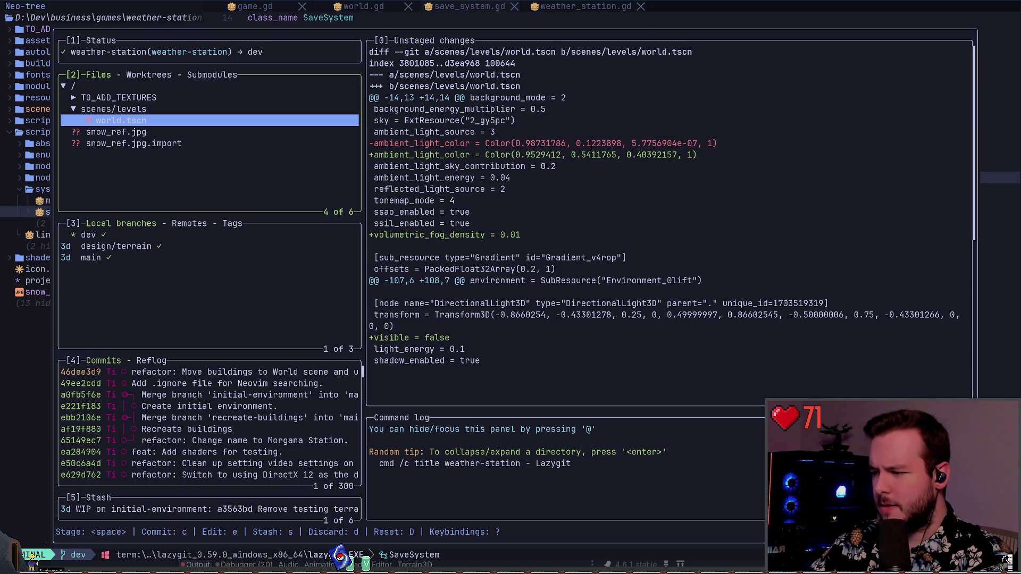
# Step: Quit Neovim with :qa back to a clean PowerShell prompt
pyautogui.write('q')
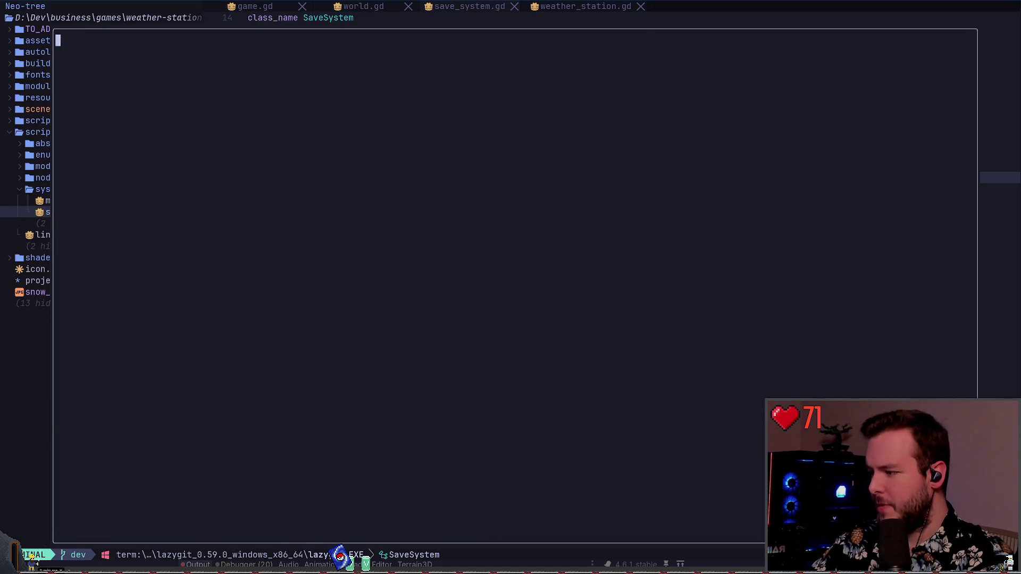
pyautogui.write(':qa')
pyautogui.press('Return')
pyautogui.write('g')
pyautogui.press('BackSpace')
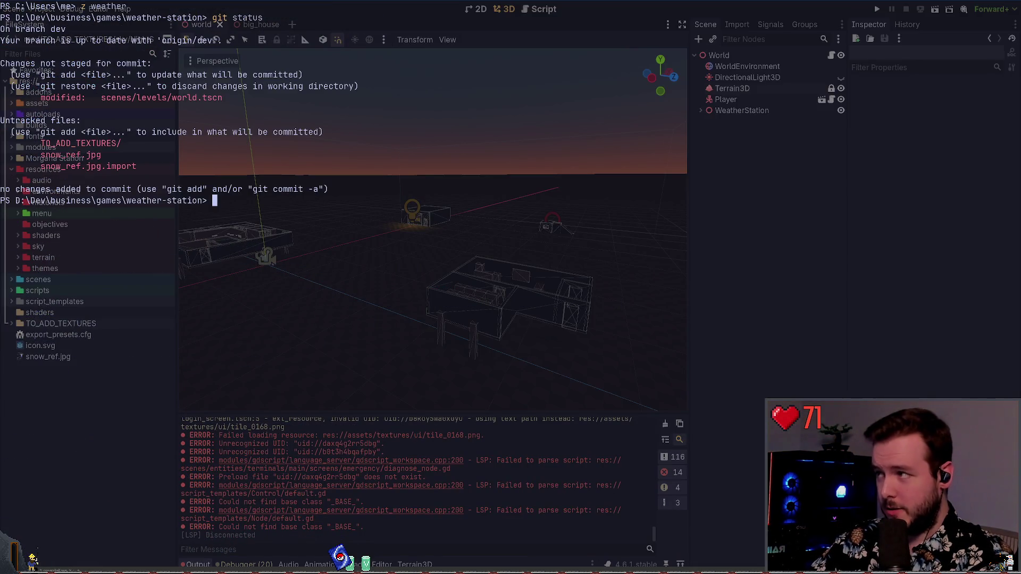
# Step: Show the changes in .\scenes\levels\world.tscn with git diff
pyautogui.write('git diff s')
pyautogui.press('Tab')
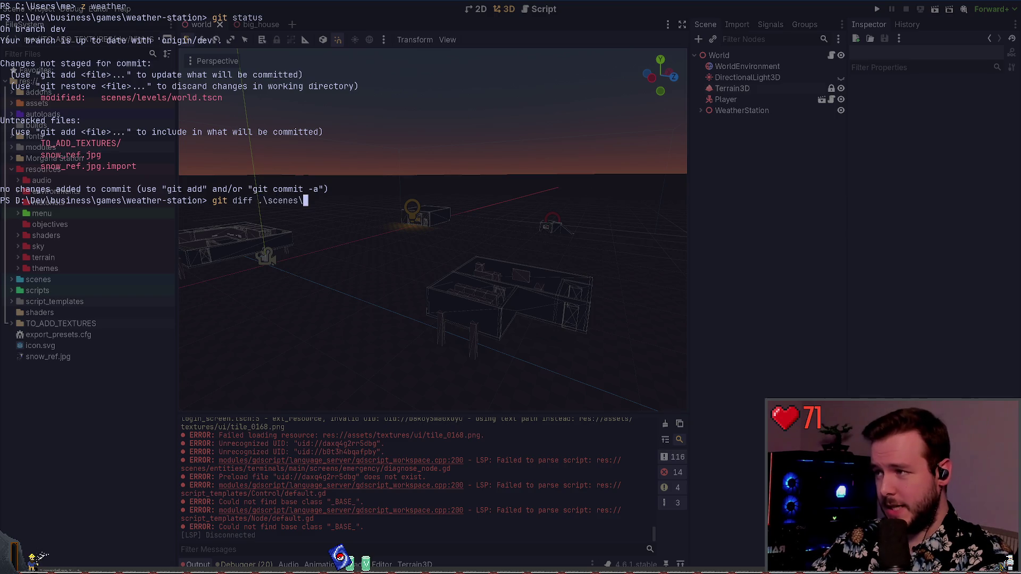
pyautogui.write('l')
pyautogui.press('Tab')
pyautogui.write('w')
pyautogui.press('Tab')
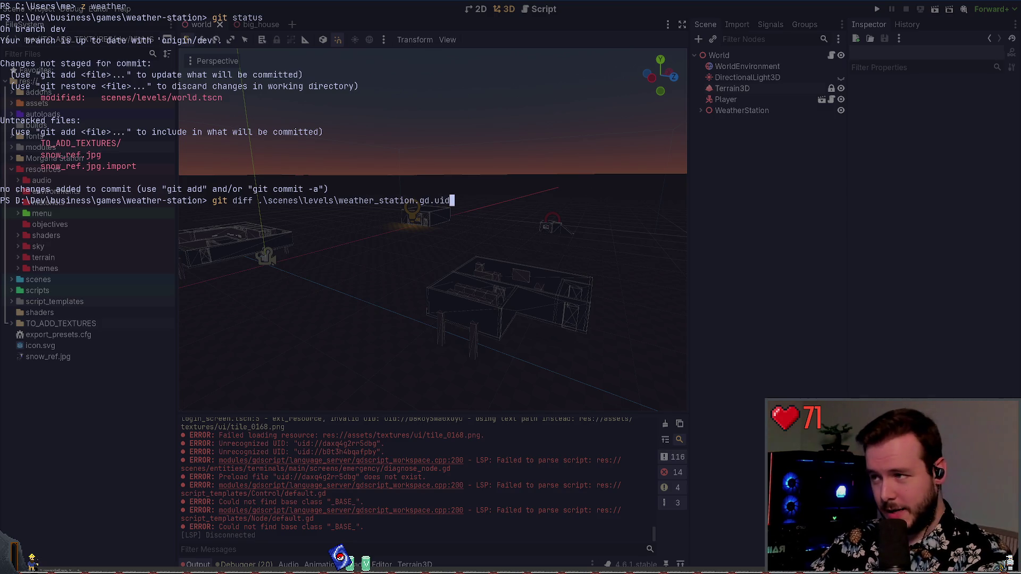
pyautogui.press('BackSpace')
pyautogui.press('BackSpace')
pyautogui.press('BackSpace')
pyautogui.press('BackSpace')
pyautogui.write('orld.gd')
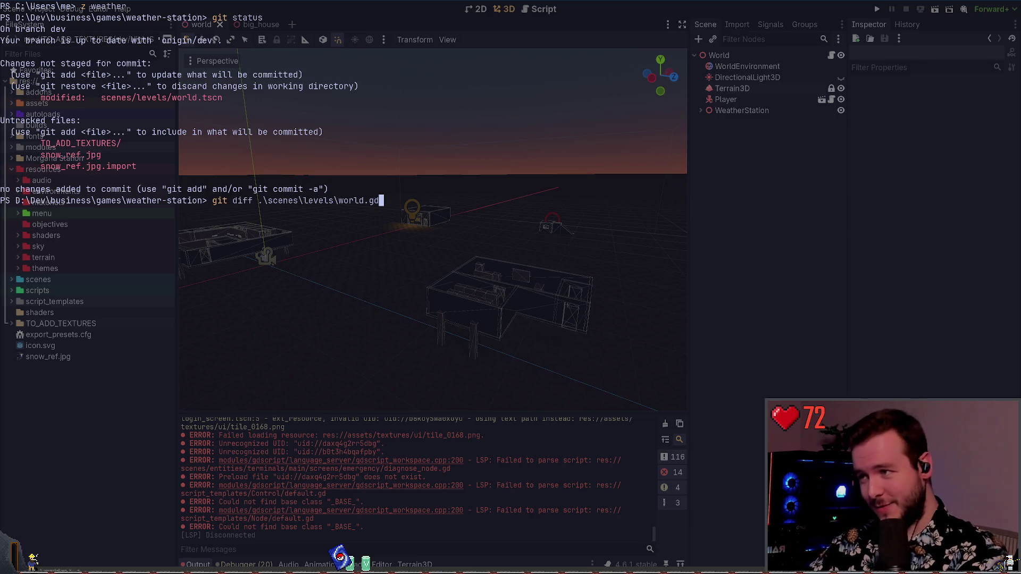
pyautogui.press('BackSpace')
pyautogui.press('BackSpace')
pyautogui.write('tscn')
pyautogui.press('Return')
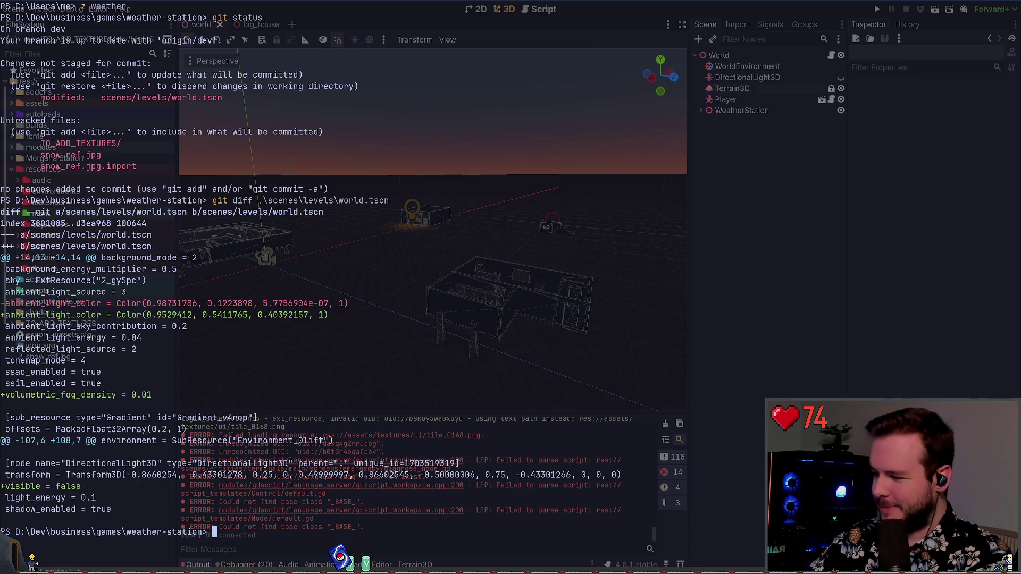
# Step: Abandon a second diff, run git status to list changed files, then relaunch Neovim
pyautogui.write('gi')
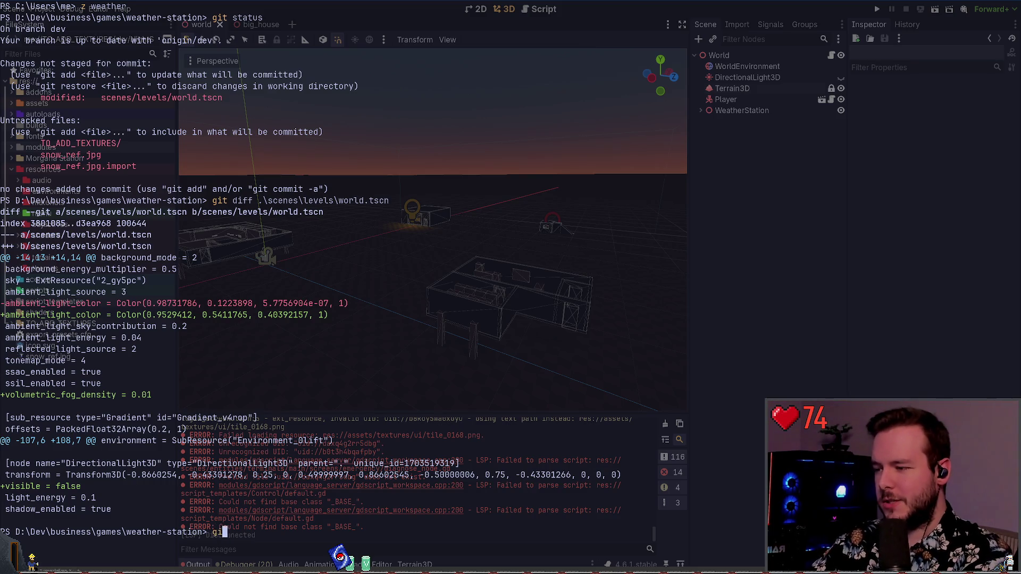
pyautogui.write('t diff')
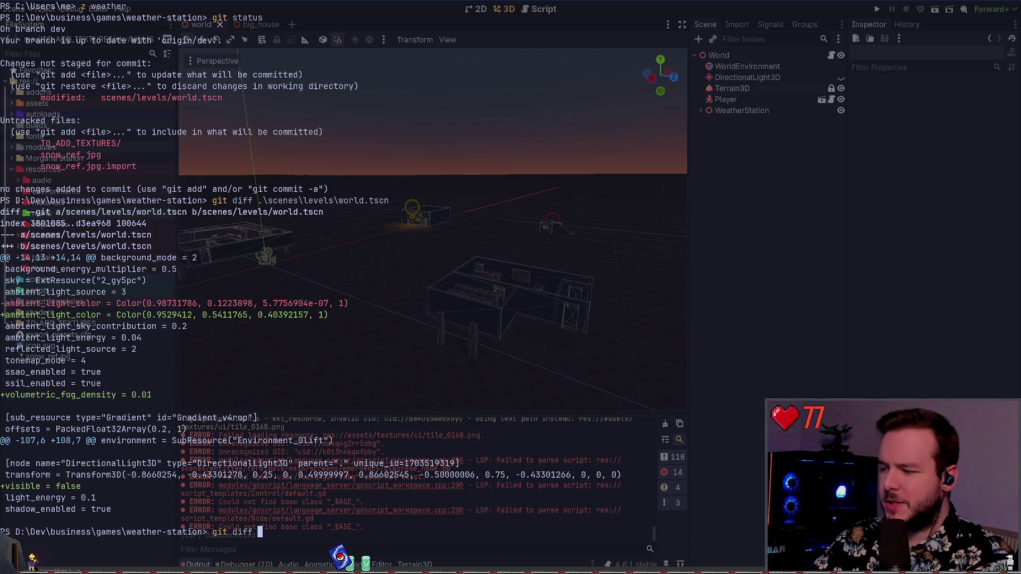
pyautogui.write('.\\.gdlintr')
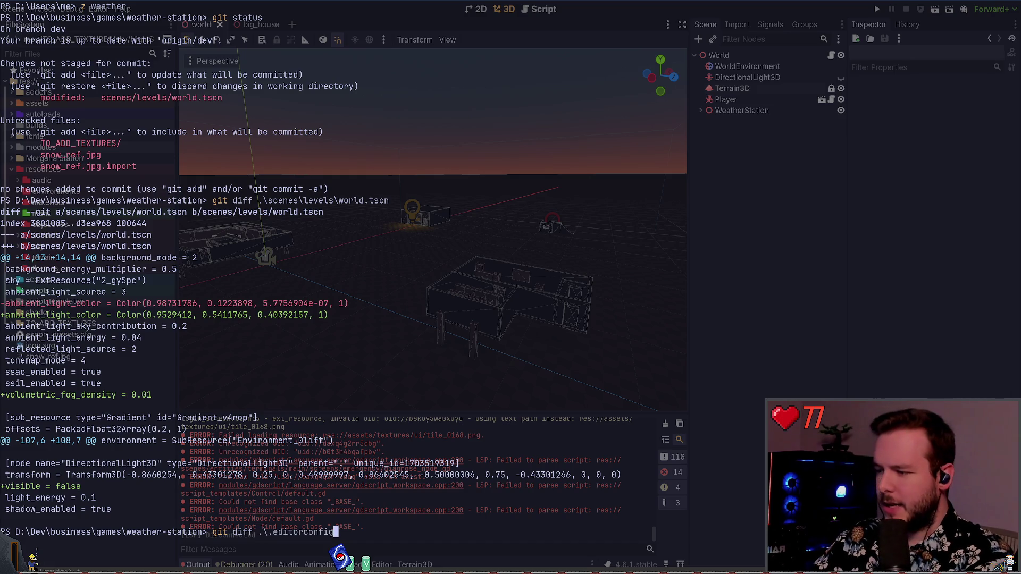
pyautogui.hotkey('ctrl', 'c')
pyautogui.write('git status')
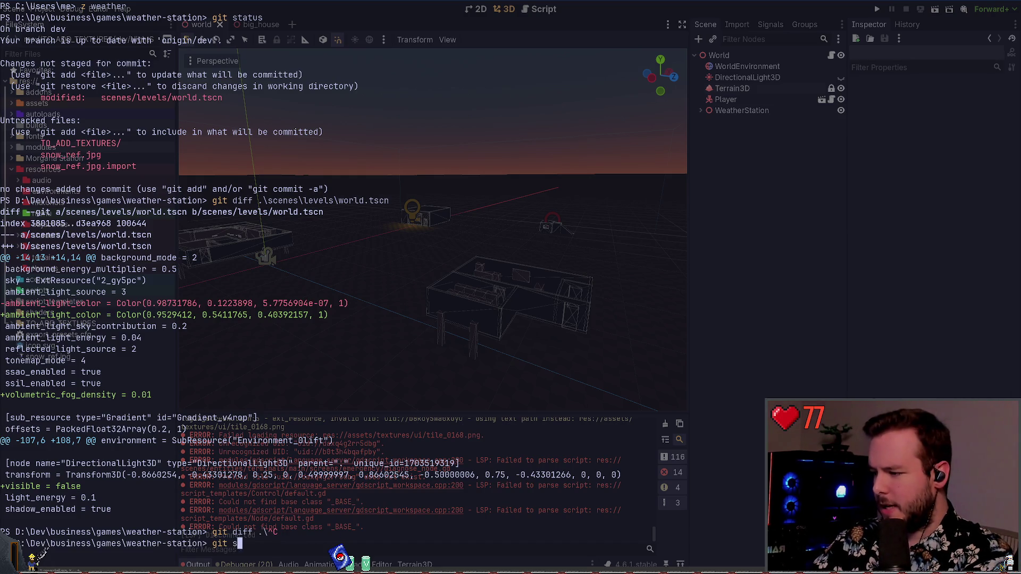
pyautogui.press('Return')
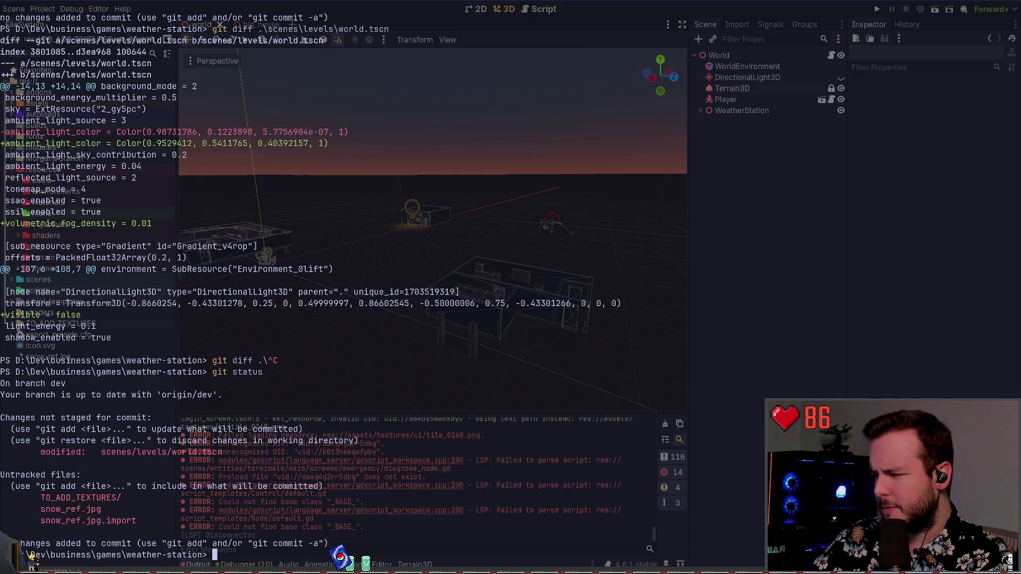
pyautogui.moveTo(41, 451)
pyautogui.mouseDown()
pyautogui.moveTo(235, 452)
pyautogui.moveTo(223, 452)
pyautogui.mouseUp()
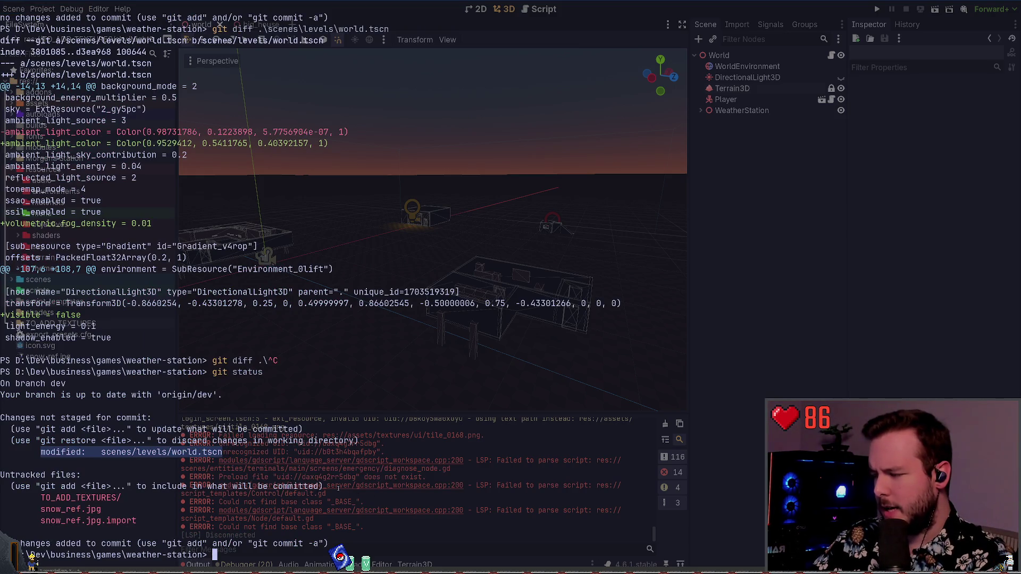
pyautogui.hotkey('ctrl', 'c')
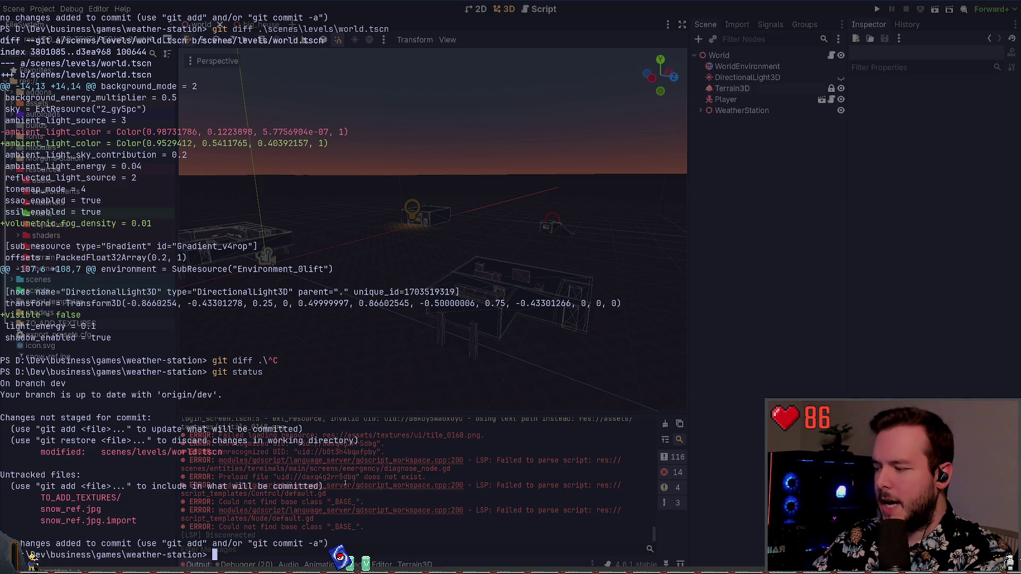
pyautogui.write('nvim')
pyautogui.press('Return')
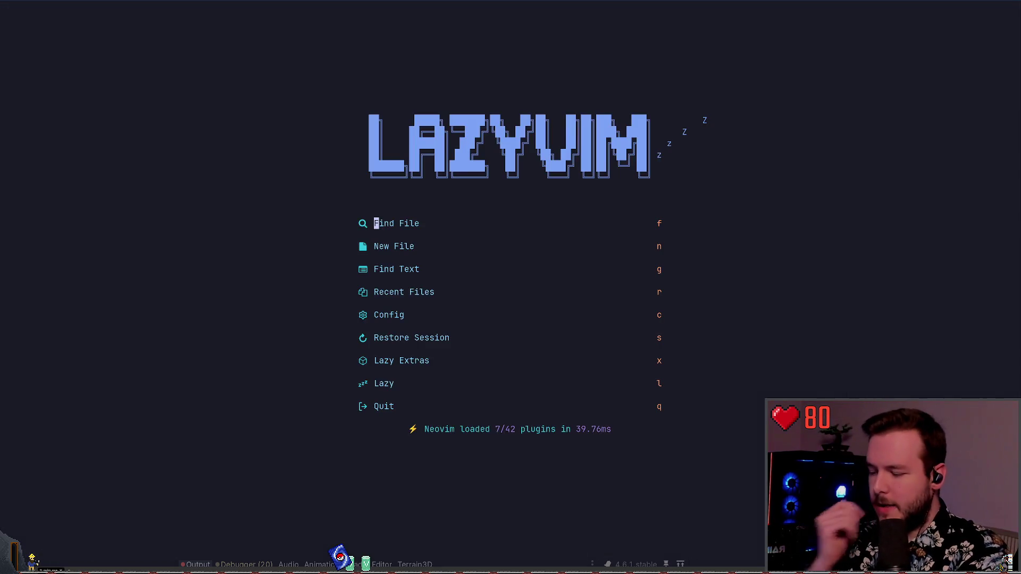
# Step: Restore the session, open lazygit, and stage the world.tscn changes
pyautogui.press('s')
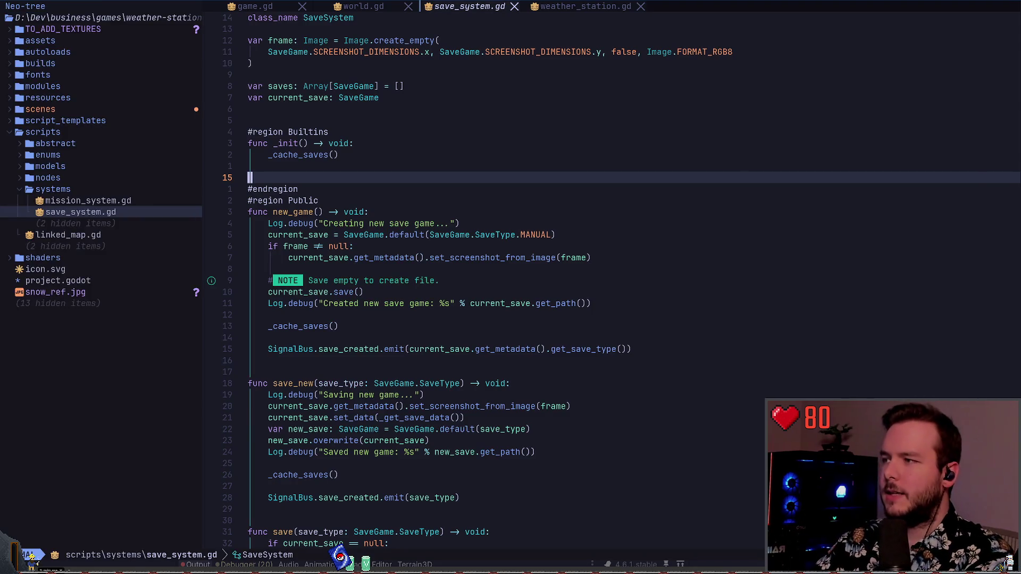
pyautogui.press('space')
pyautogui.press('g')
pyautogui.press('g')
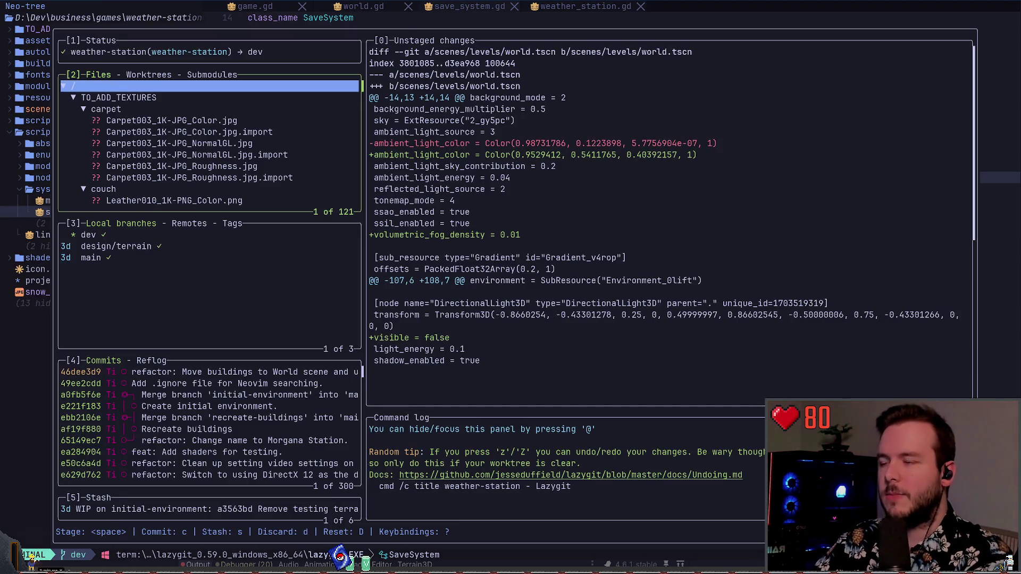
pyautogui.press('j')
pyautogui.press('Return')
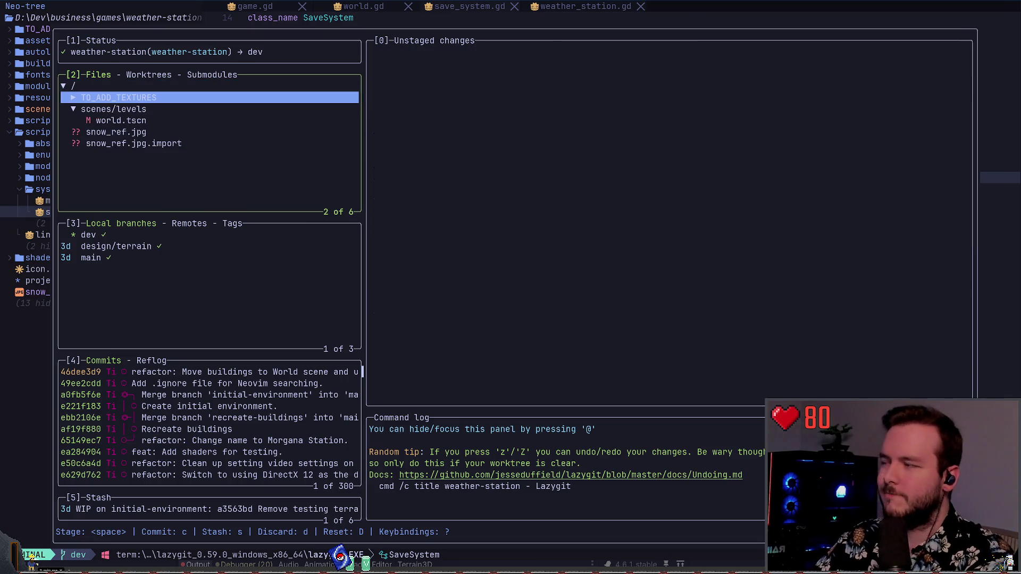
pyautogui.press('j')
pyautogui.press('j')
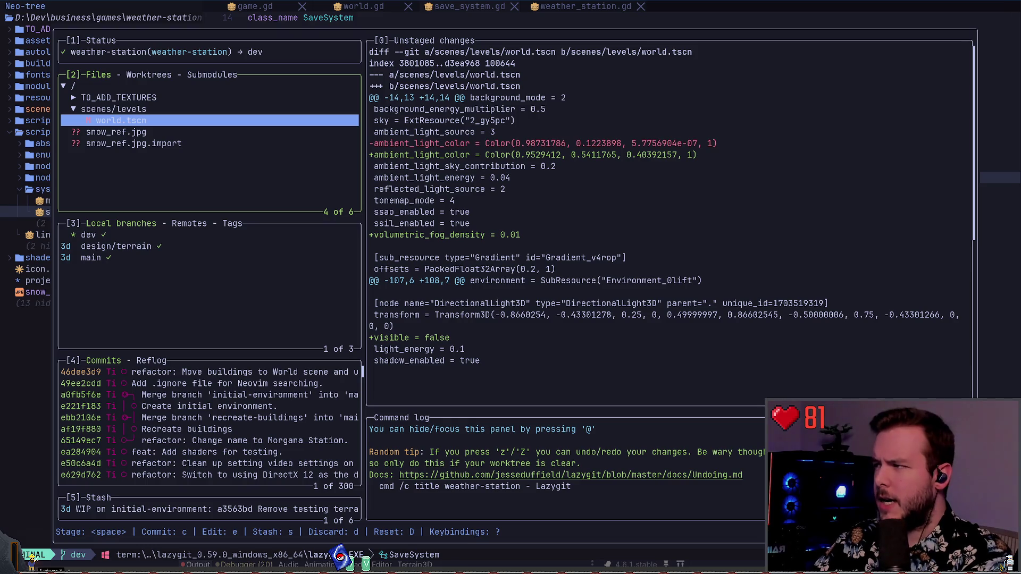
pyautogui.press('space')
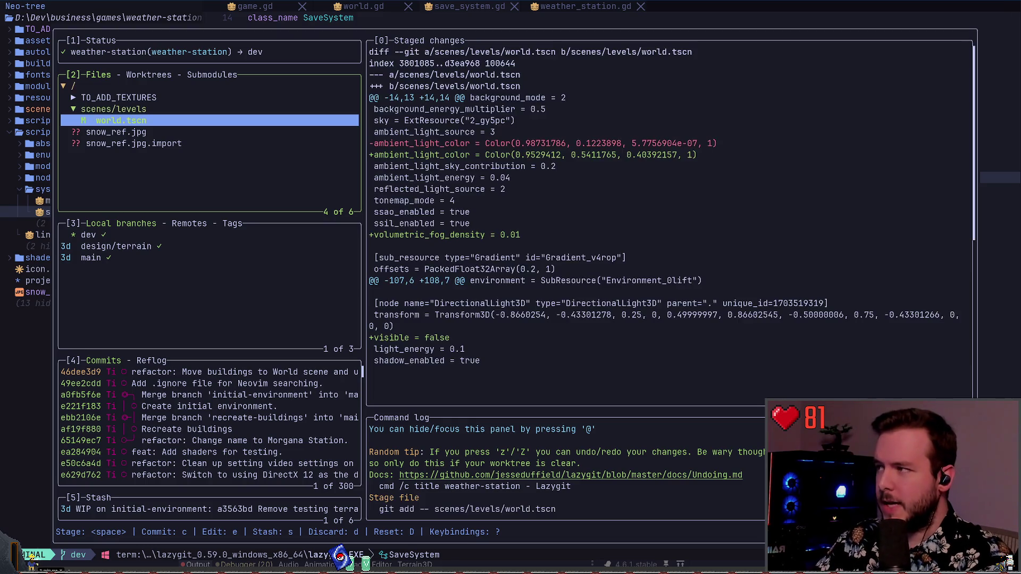
# Step: Confirm in the shell with git status that world.tscn is now staged
pyautogui.press('Up')
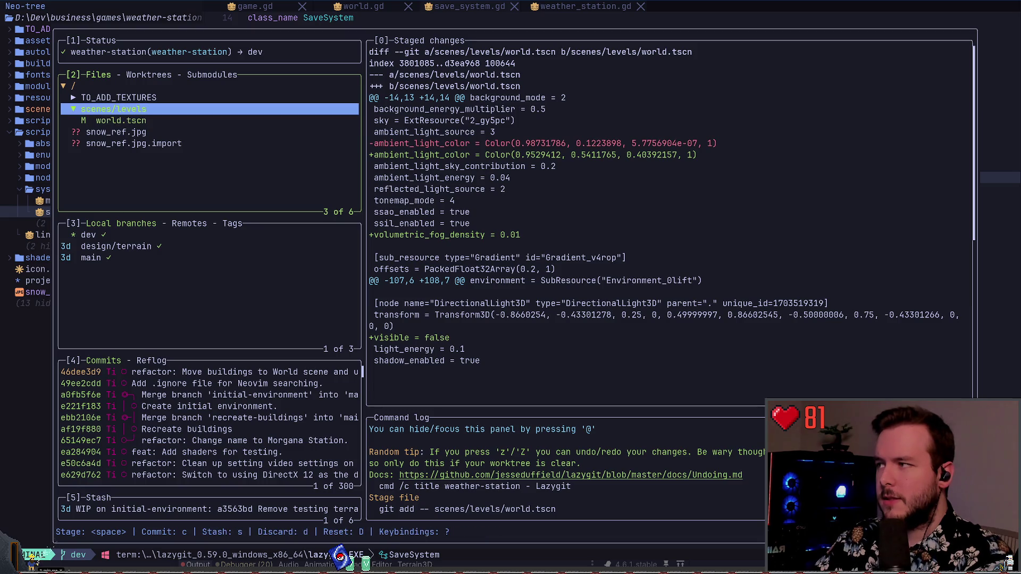
pyautogui.press('Up')
pyautogui.press('Down')
pyautogui.write('qgit status')
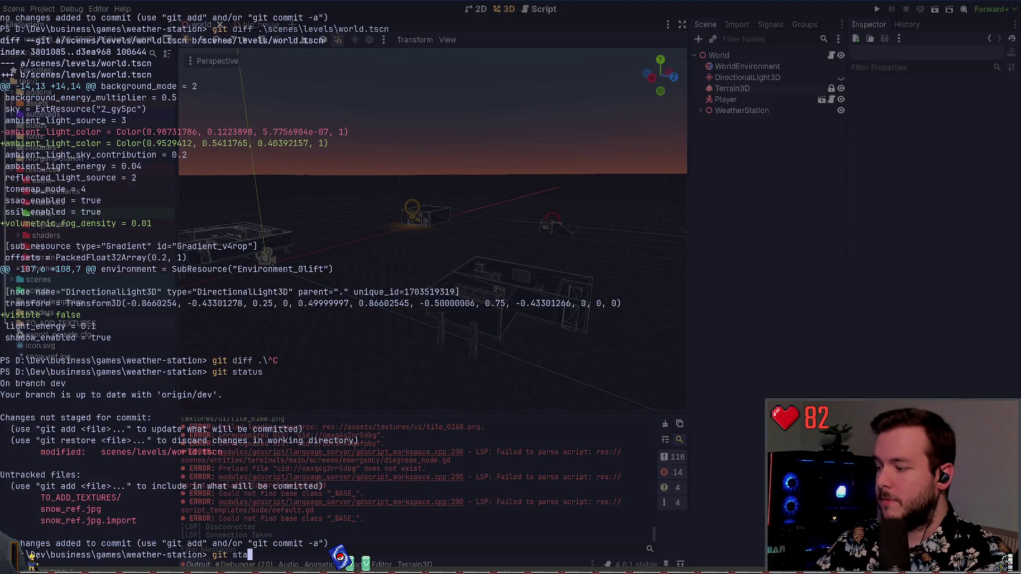
pyautogui.press('Return')
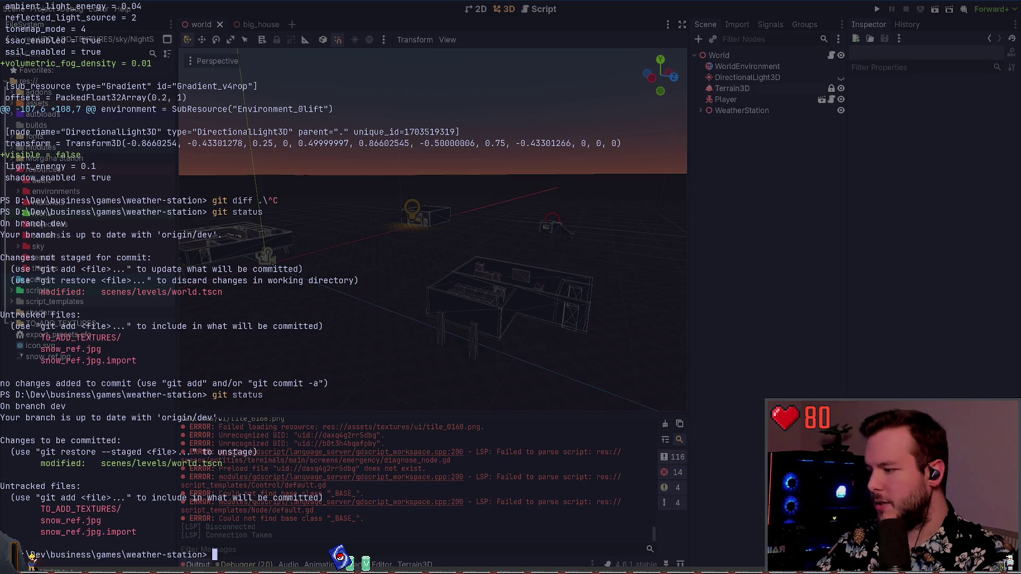
# Step: Back in lazygit, start and cancel a commit, then close lazygit
pyautogui.hotkey('alt', 'Tab')
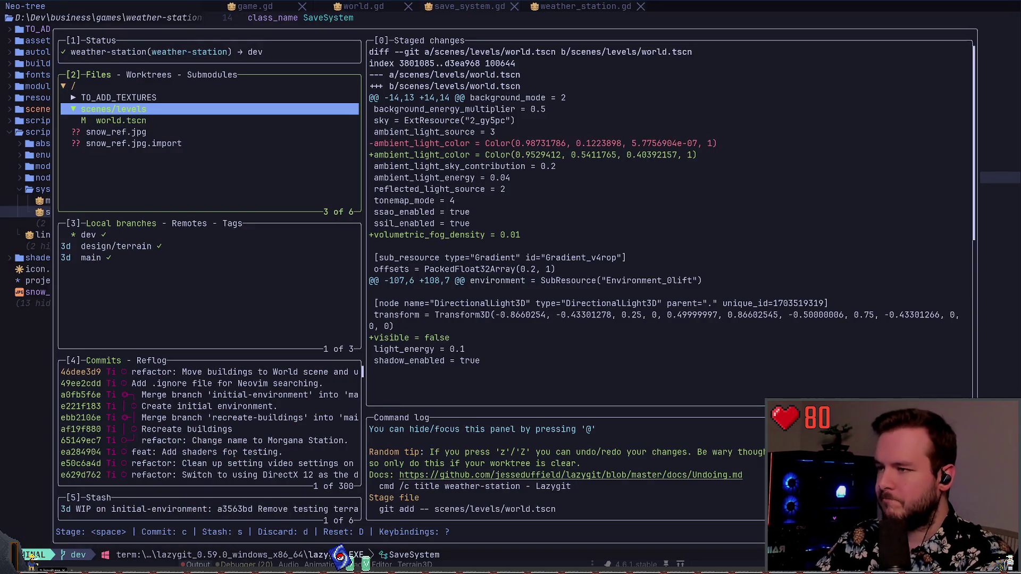
pyautogui.press('c')
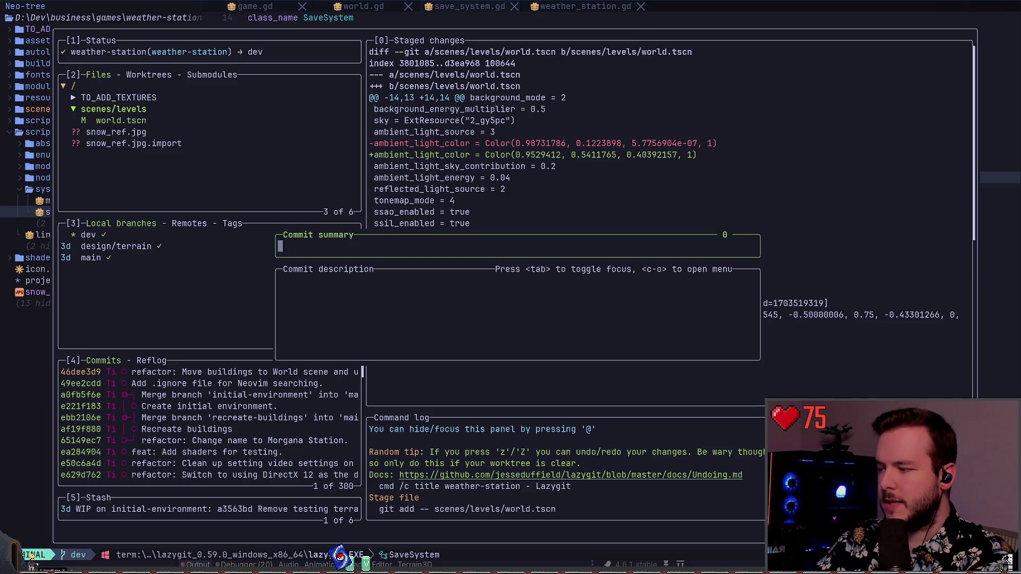
pyautogui.press('Escape')
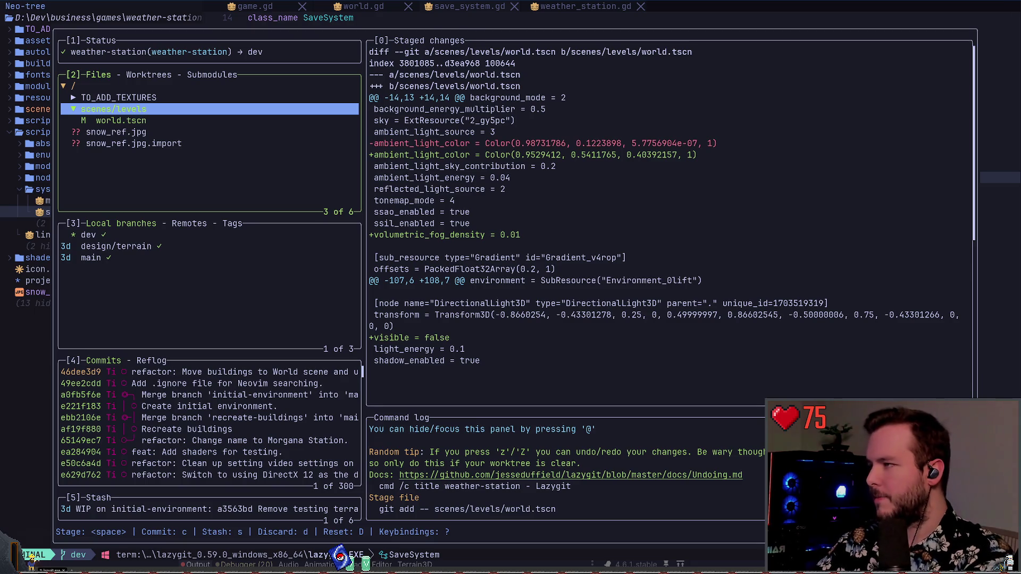
pyautogui.press('q')
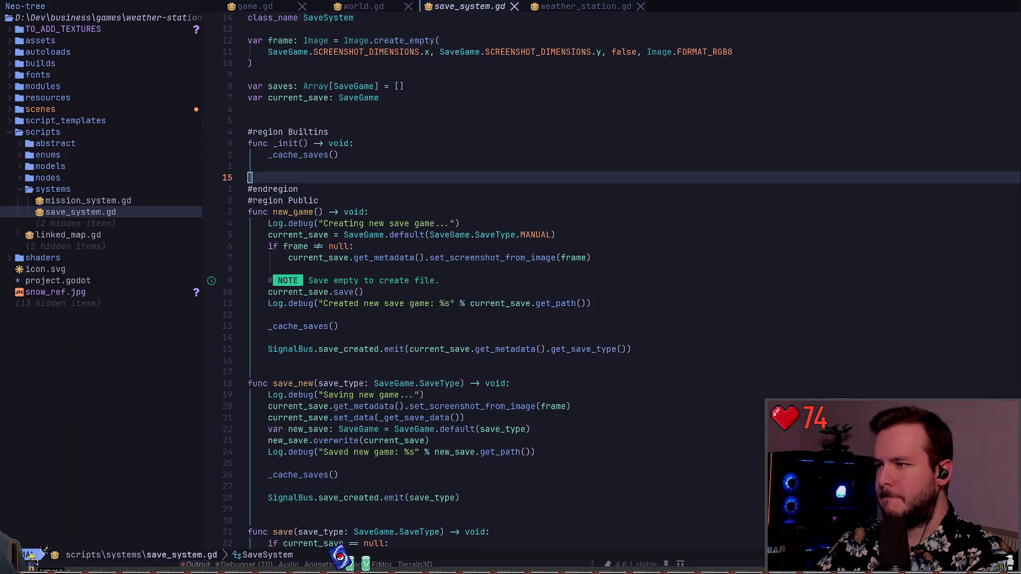
# Step: Orbit and move closer to the weather station buildings in Godot, then return to save_system.gd
pyautogui.hotkey('alt', 'Tab')
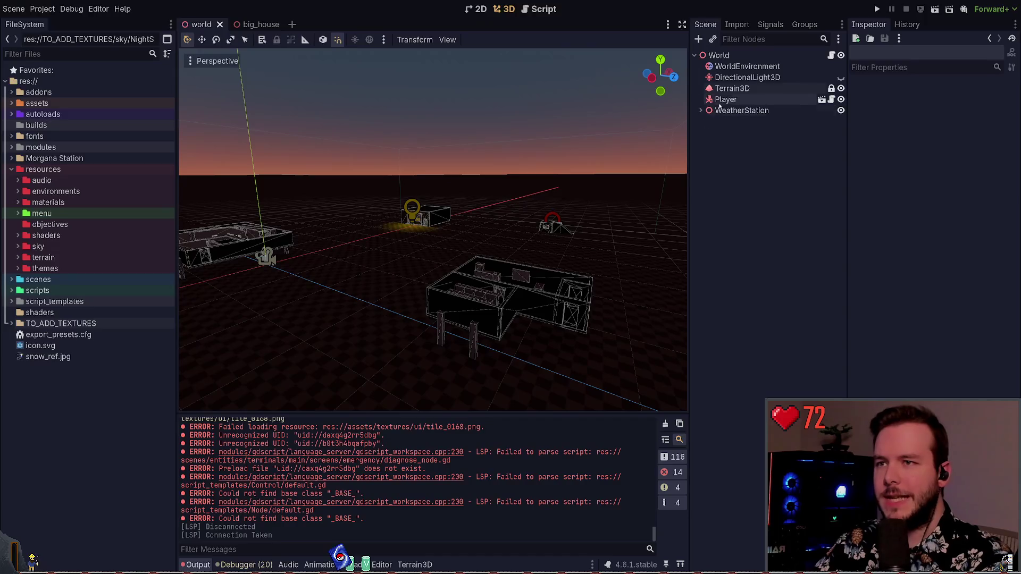
pyautogui.moveTo(330, 150); pyautogui.dragTo(383, 157)
pyautogui.press('w')
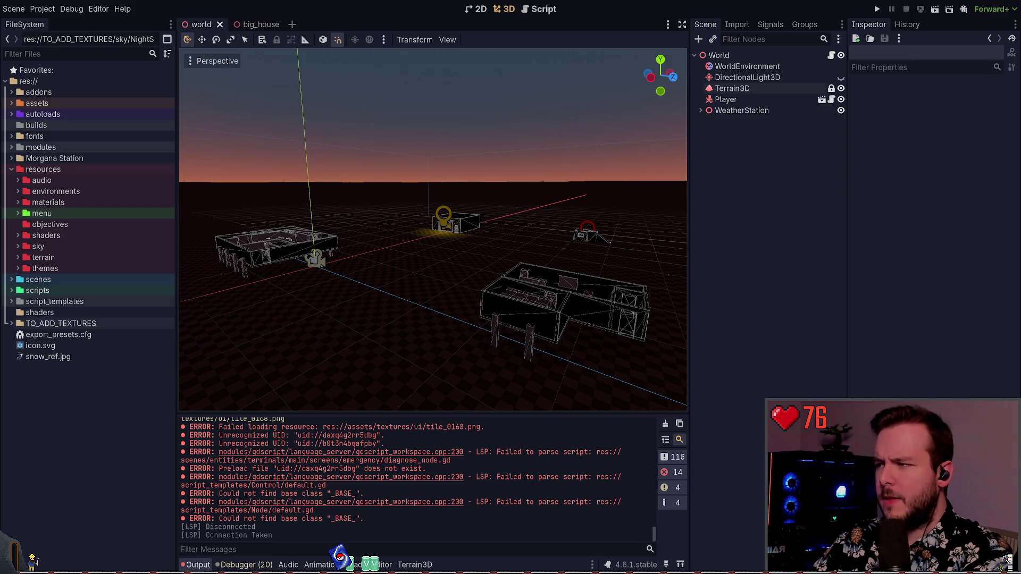
pyautogui.hotkey('alt', 'Tab')
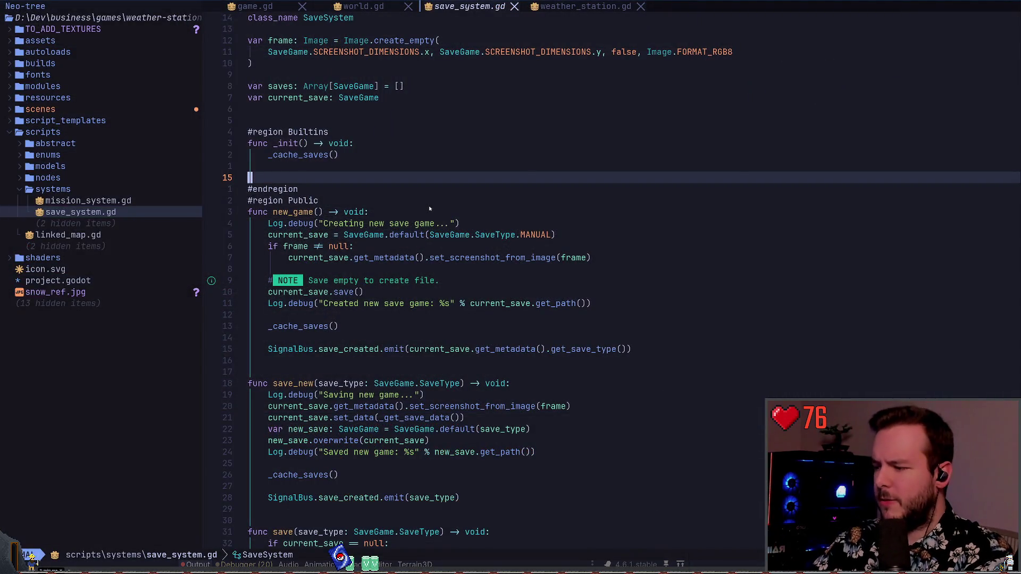
# Step: Switch from Neovim back to the Godot editor showing the weather station world scene
pyautogui.hotkey('alt', 'Tab')
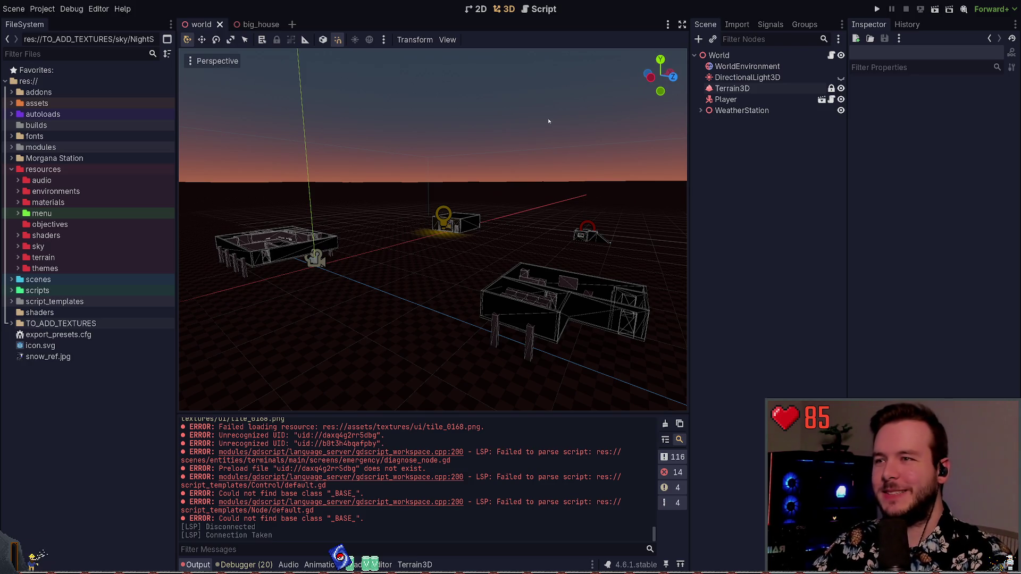
# Step: Expand assets/textures in the FileSystem dock, then select the Terrain3D node
pyautogui.click(11, 103)
pyautogui.click(18, 148)
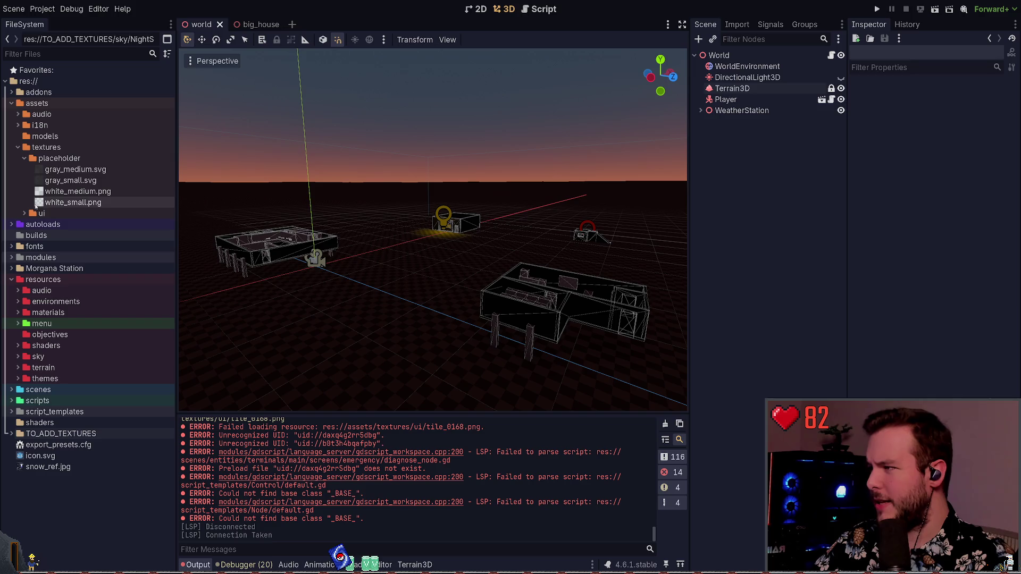
pyautogui.click(23, 159)
pyautogui.click(58, 148)
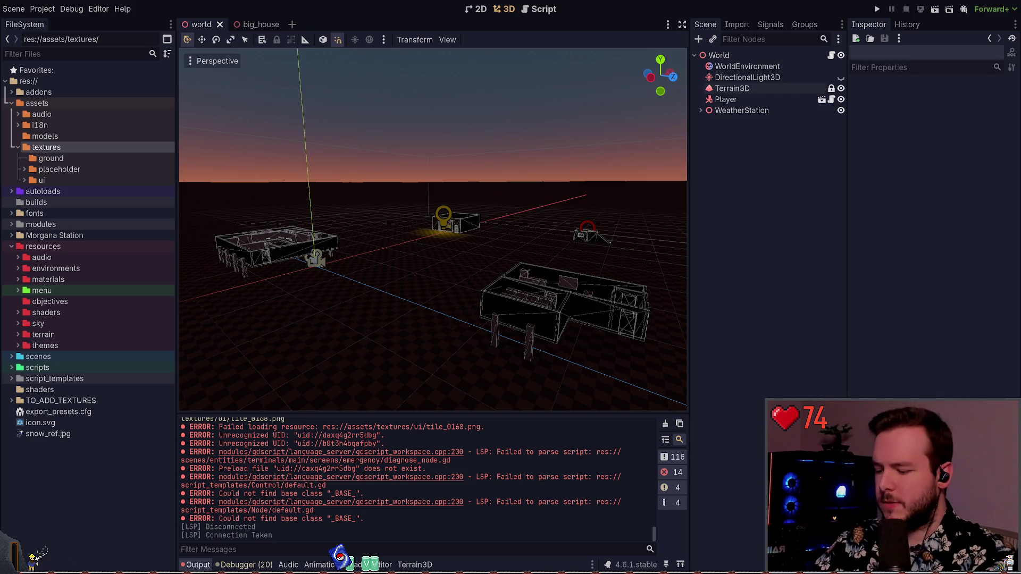
pyautogui.click(732, 89)
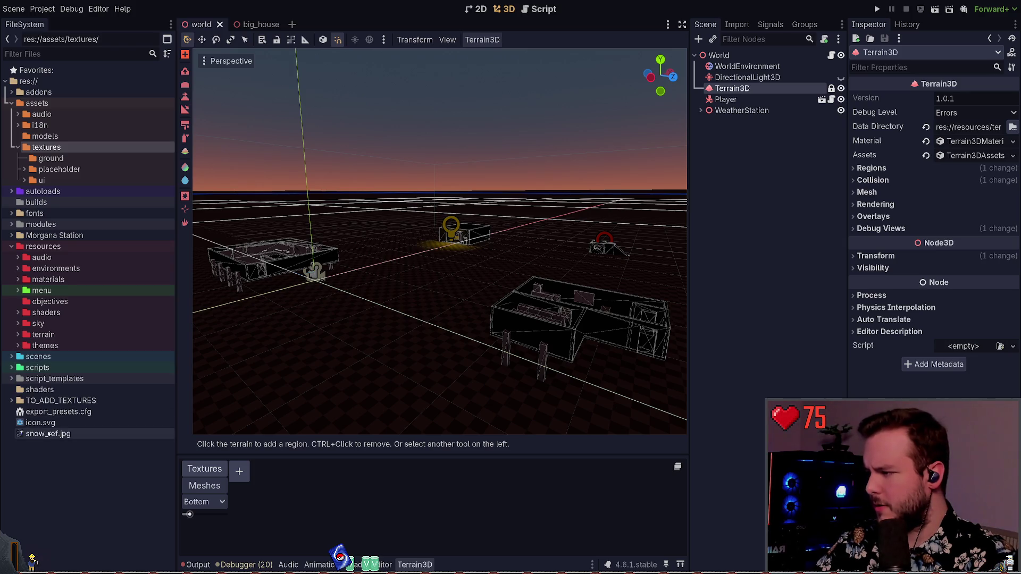
# Step: Drag packed_snow_10.png from TO_ADD_TEXTURES into the Terrain3D texture list as a new texture
pyautogui.click(32, 452)
pyautogui.click(10, 402)
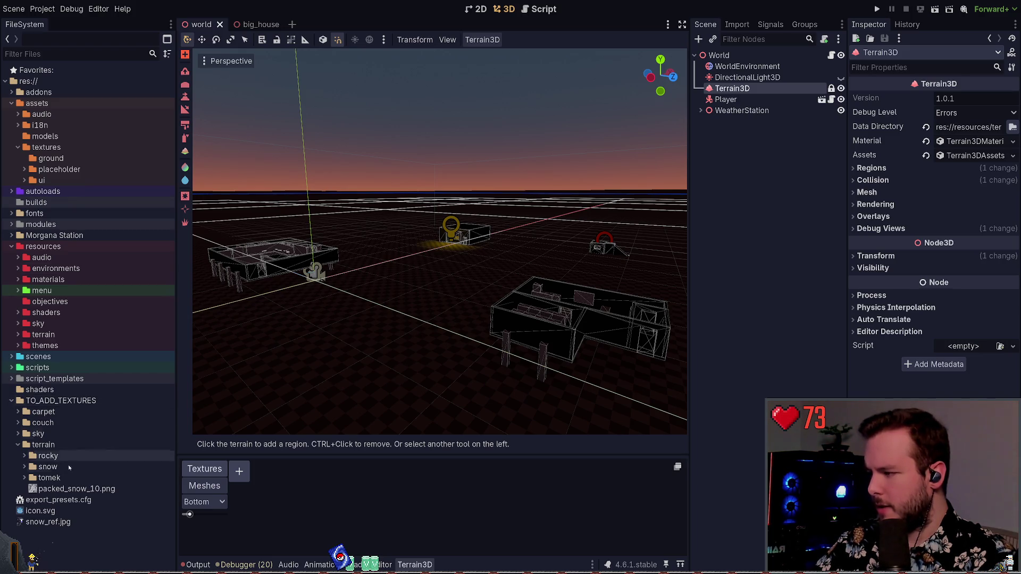
pyautogui.moveTo(69, 489)
pyautogui.mouseDown()
pyautogui.moveTo(171, 500)
pyautogui.moveTo(249, 477)
pyautogui.mouseUp()
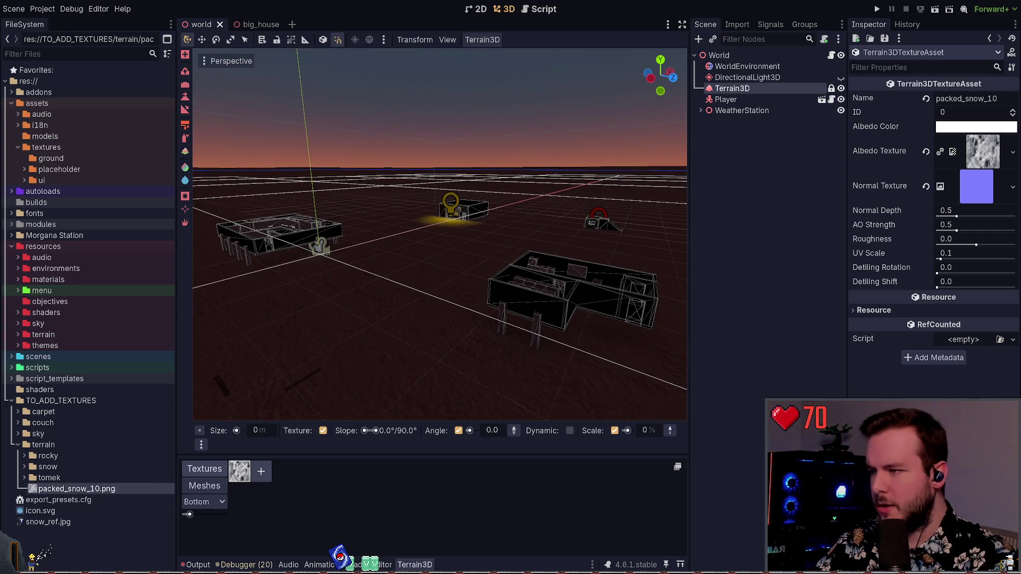
pyautogui.click(68, 523)
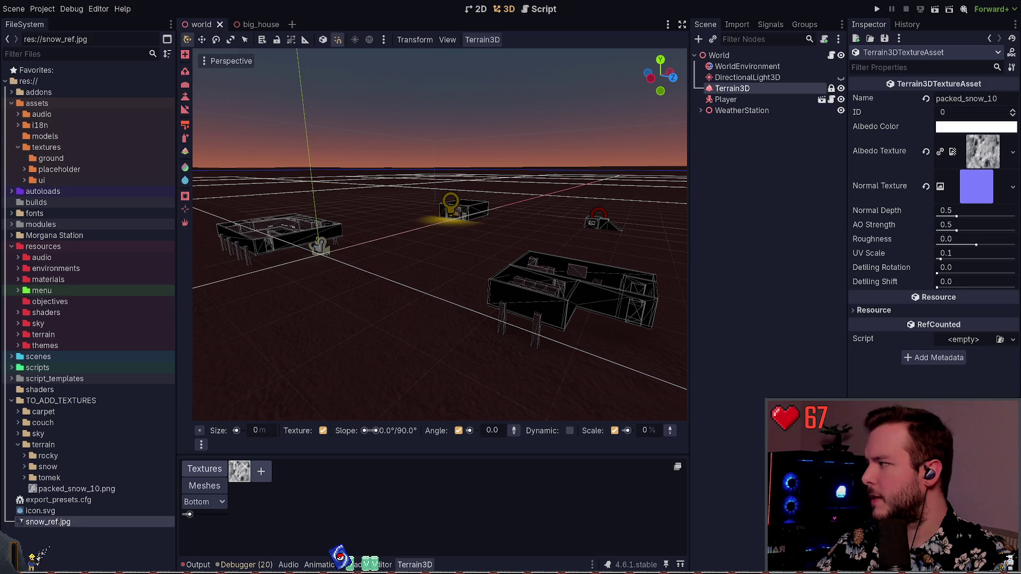
pyautogui.click(965, 210)
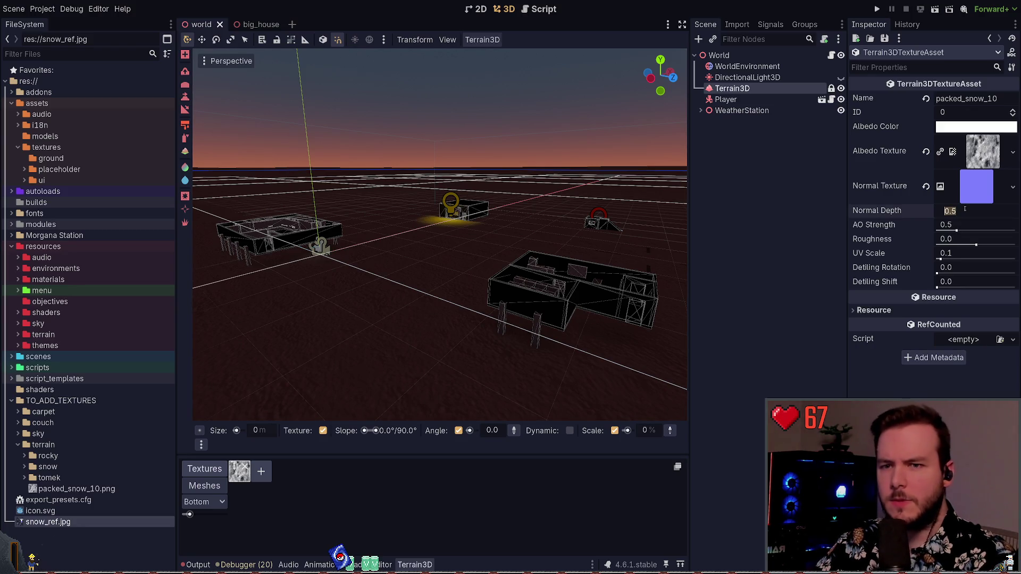
# Step: Set Normal Depth to 1.5 and look down at the snowy ground
pyautogui.write('1.5')
pyautogui.press('Return')
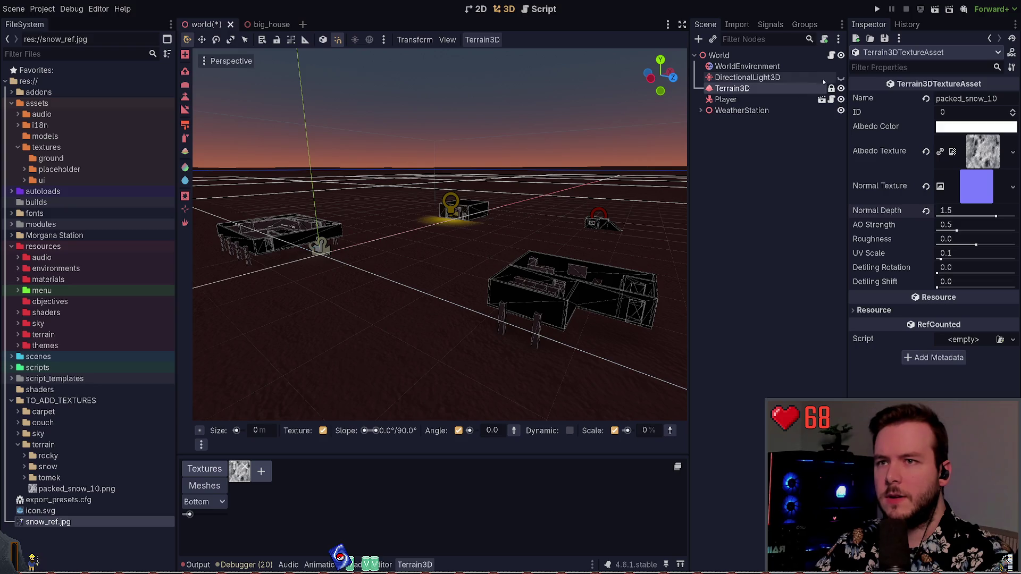
pyautogui.moveTo(436, 239); pyautogui.dragTo(436, 223)
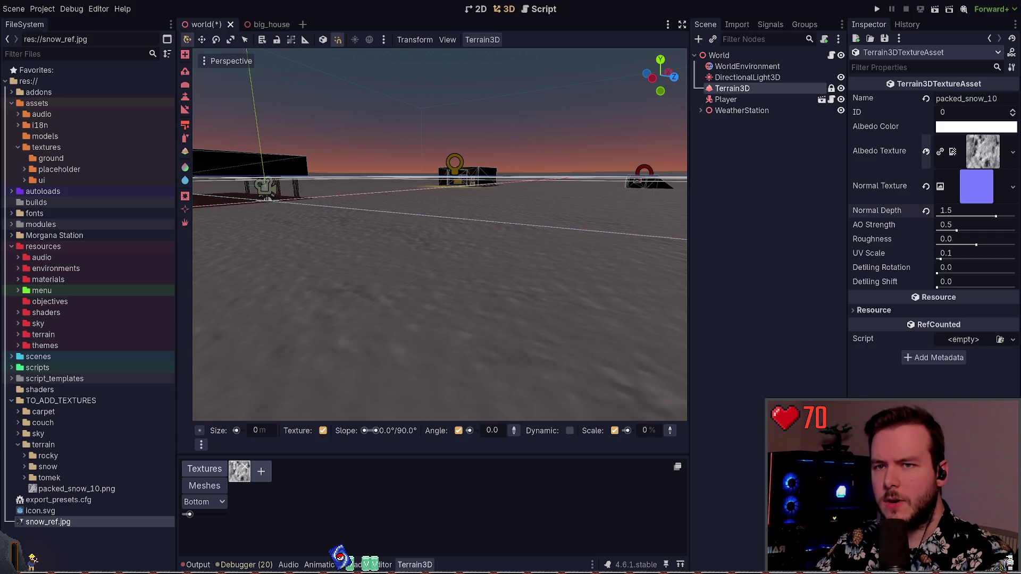
# Step: Use snow_test.png as the albedo and snow_test_normal.png as the normal texture
pyautogui.click(926, 151)
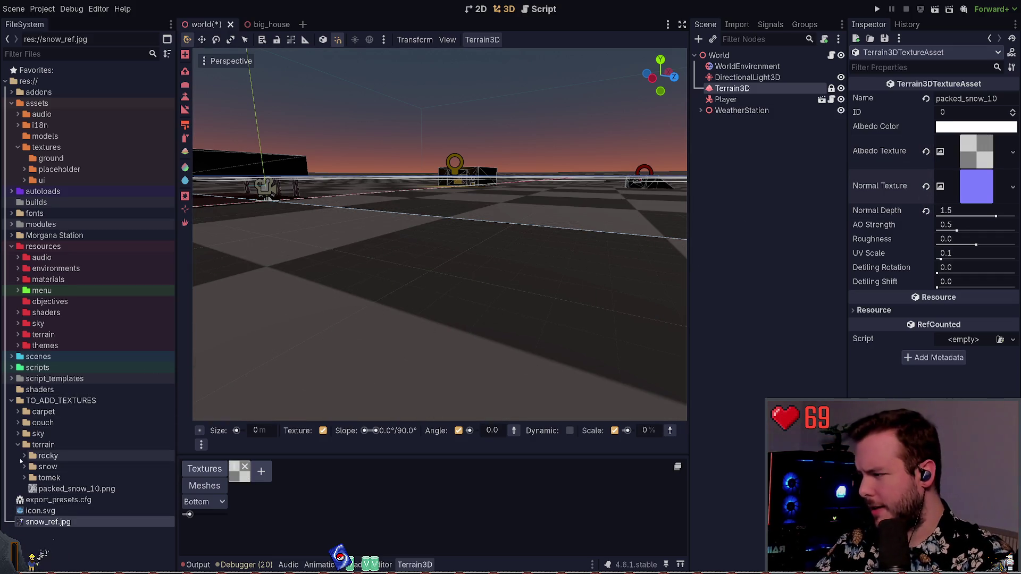
pyautogui.click(24, 478)
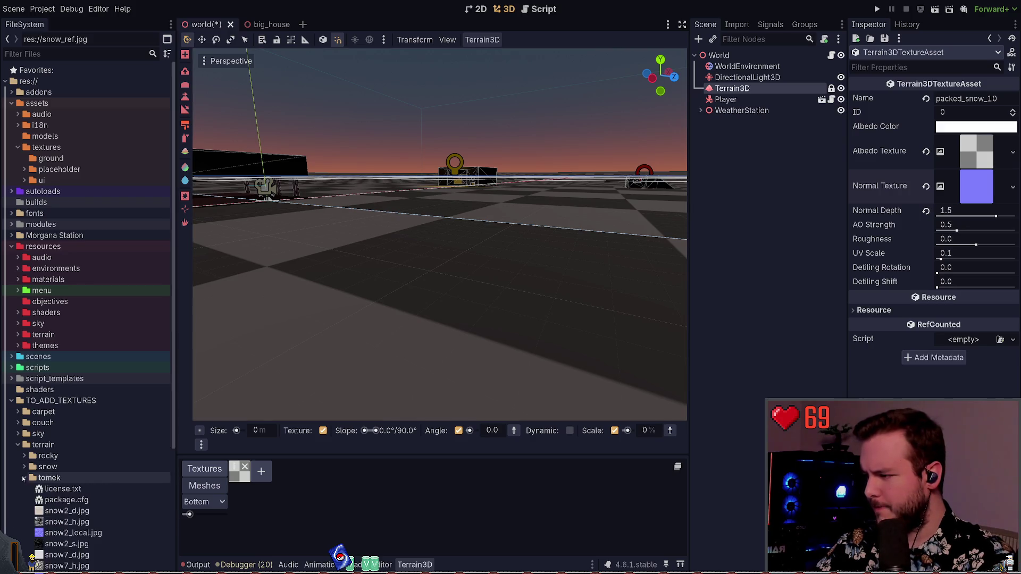
pyautogui.scroll(-5, 31, 468)
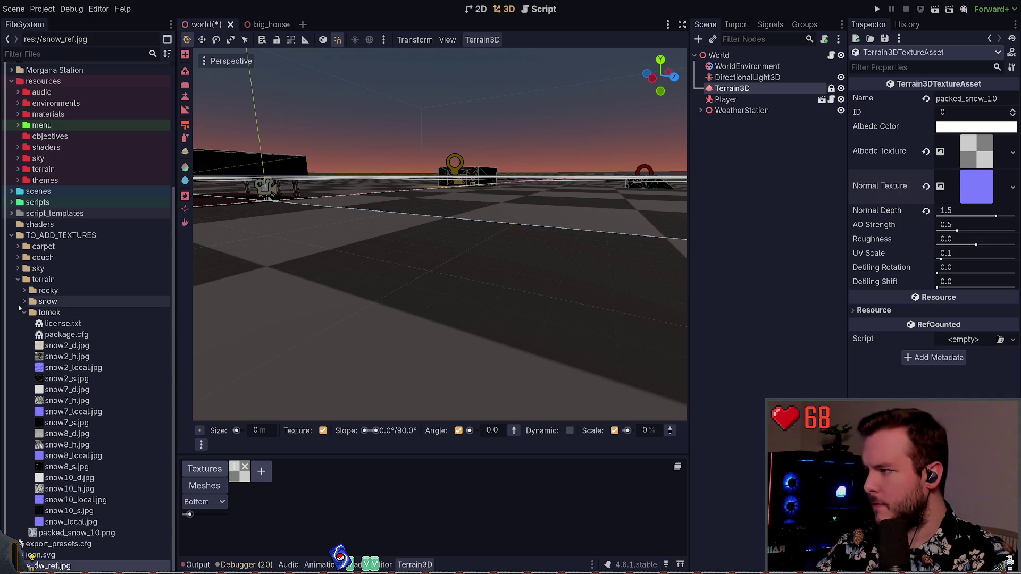
pyautogui.click(20, 302)
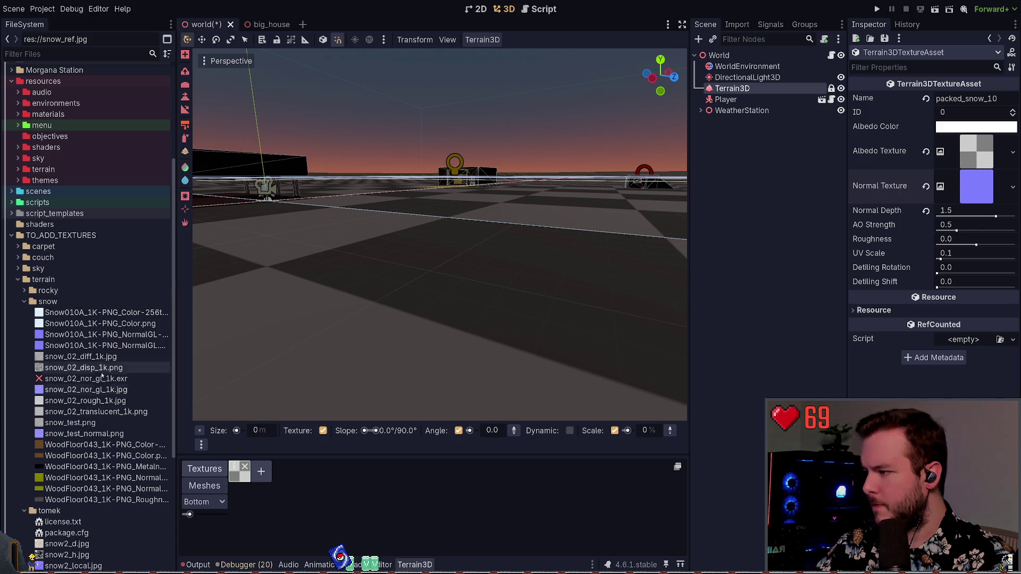
pyautogui.click(60, 422)
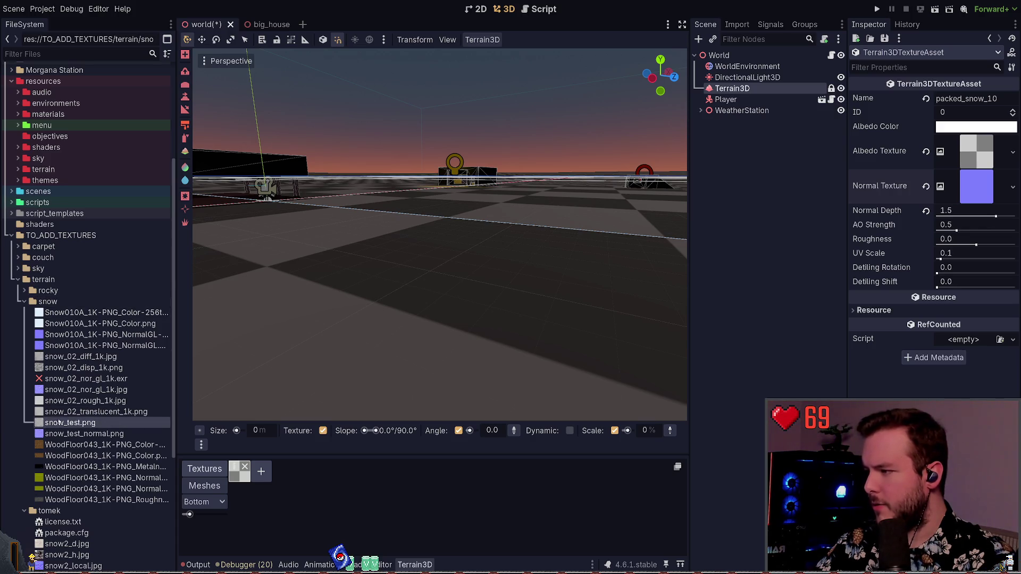
pyautogui.moveTo(60, 422); pyautogui.dragTo(976, 151)
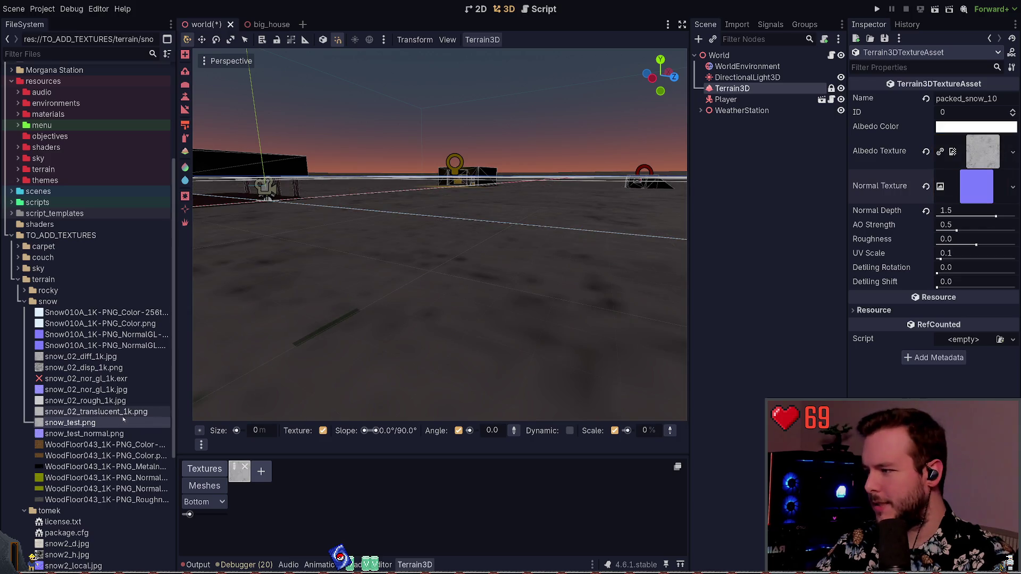
pyautogui.moveTo(95, 438); pyautogui.dragTo(983, 186)
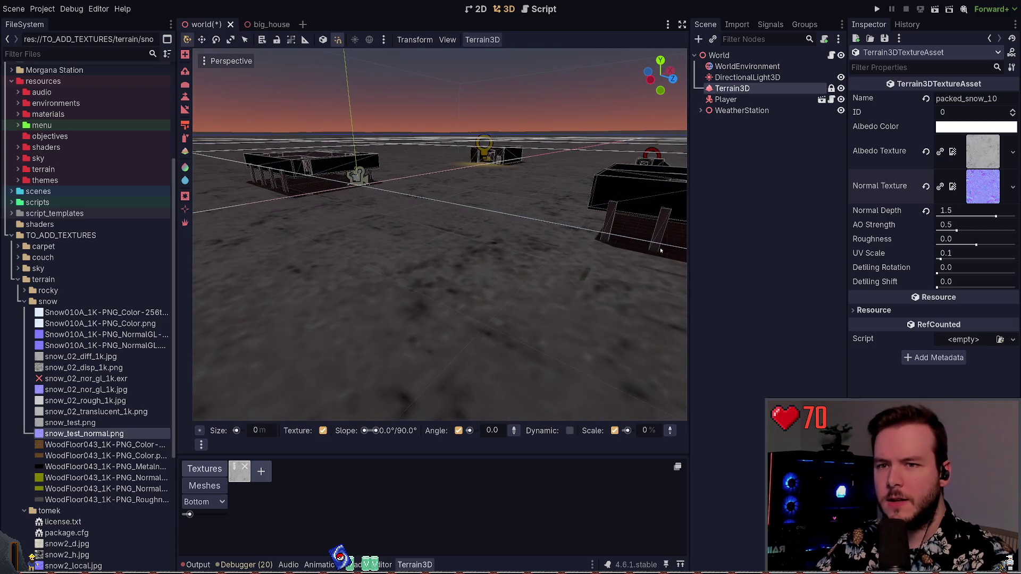
# Step: Set Normal Depth back to 1.5 and Roughness to -0.256
pyautogui.moveTo(996, 216); pyautogui.dragTo(953, 215)
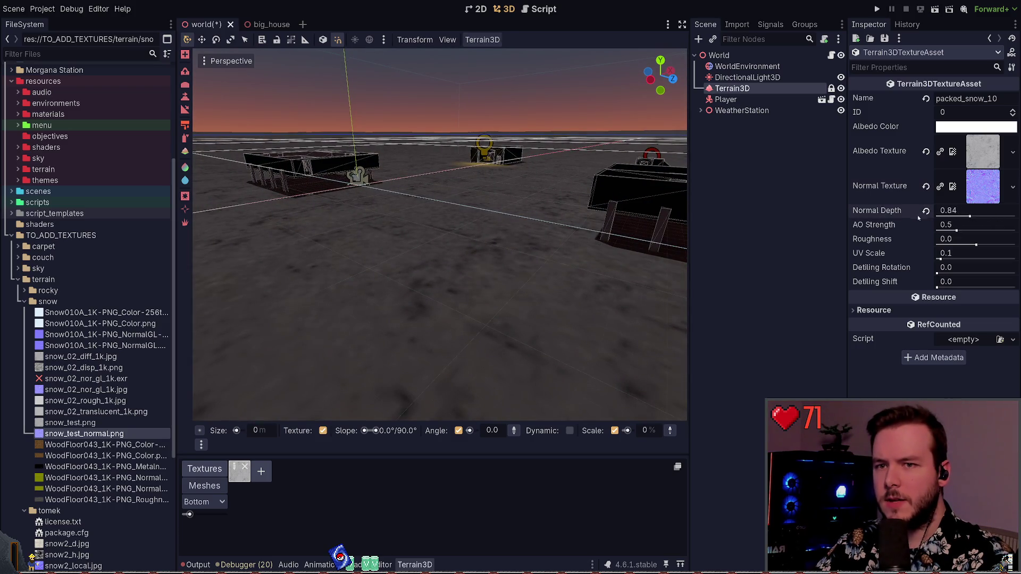
pyautogui.click(965, 214)
pyautogui.write('1.5')
pyautogui.press('Return')
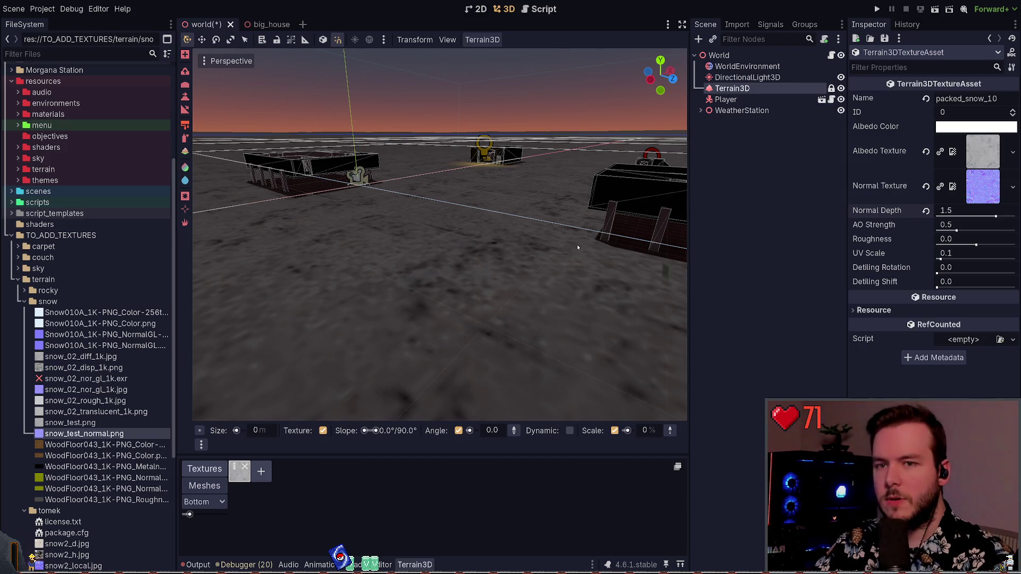
pyautogui.click(979, 237)
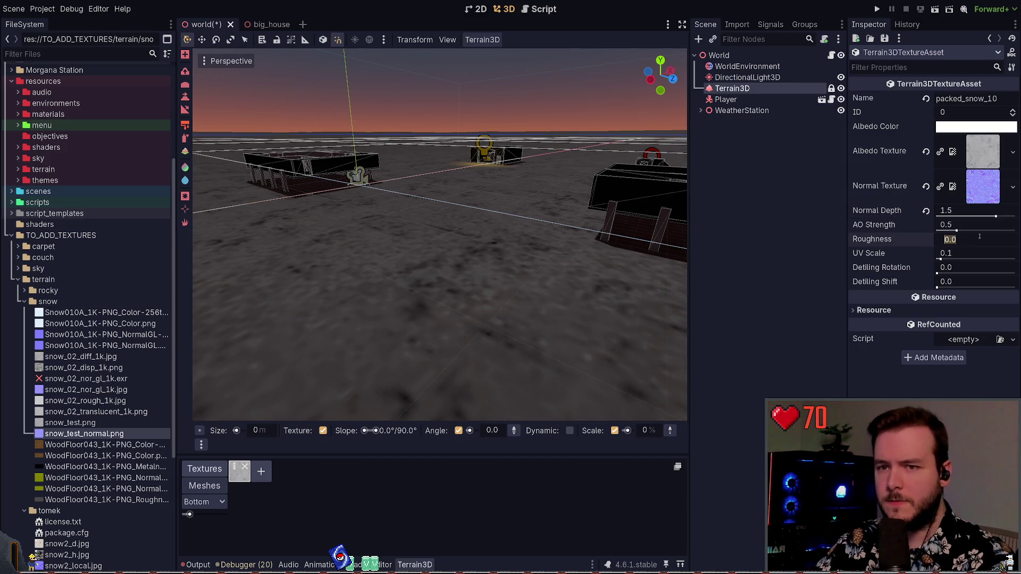
pyautogui.write('-')
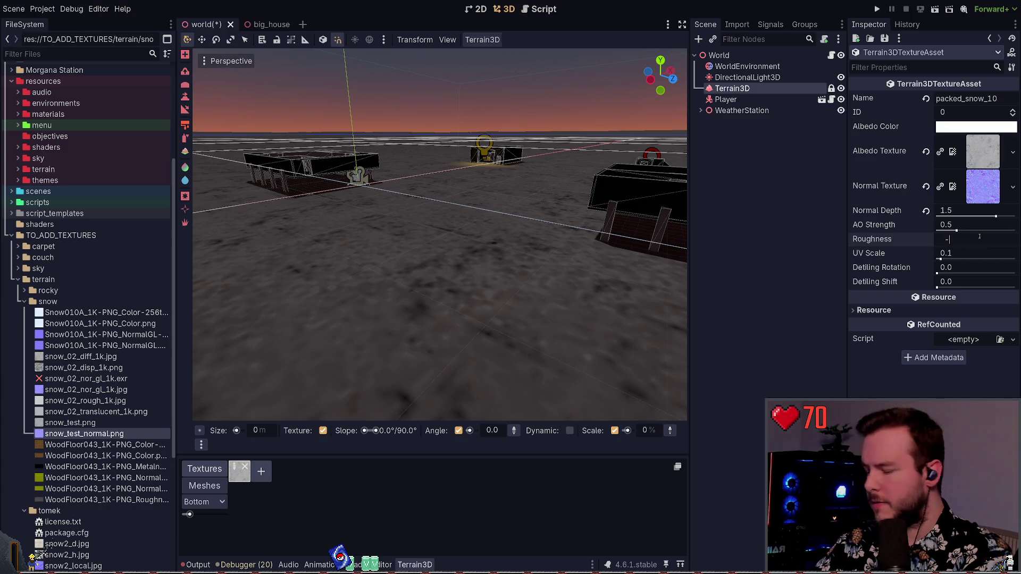
pyautogui.write('0.256')
pyautogui.press('Tab')
pyautogui.write('0.356')
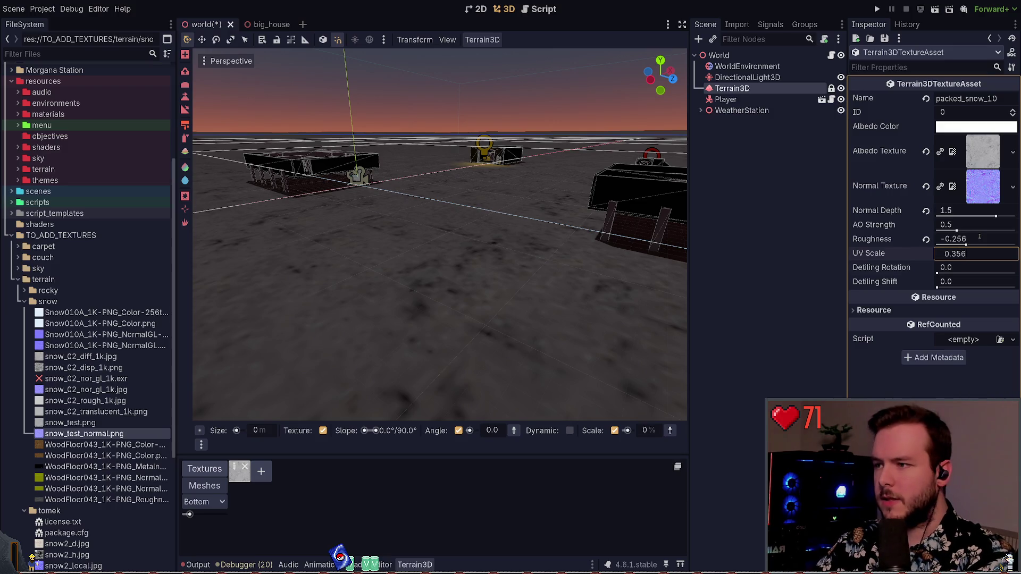
# Step: Set UV Scale 0.356 and Detiling 0.1, then save and playtest with F5
pyautogui.press('Tab')
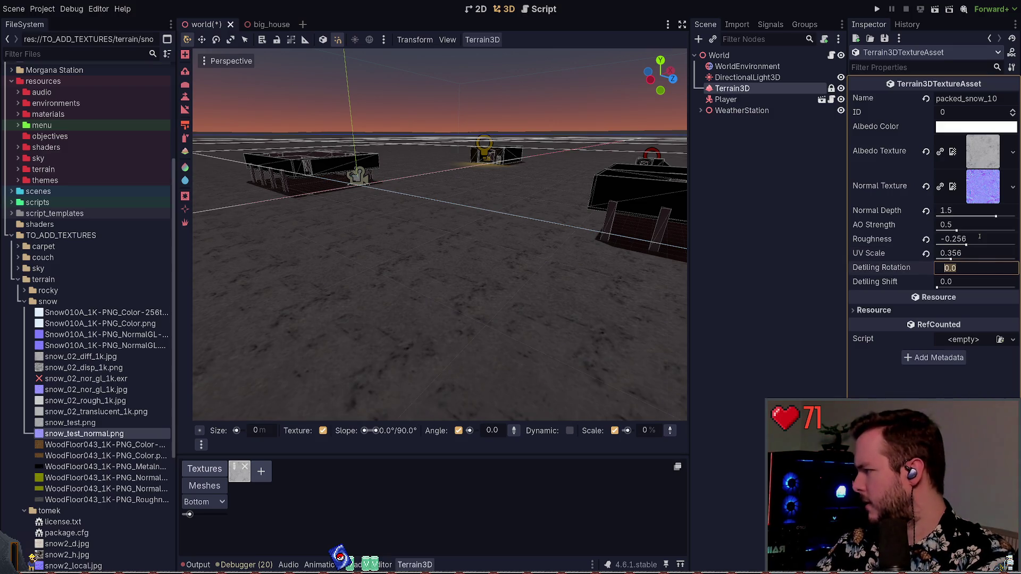
pyautogui.press('Return')
pyautogui.press('Tab')
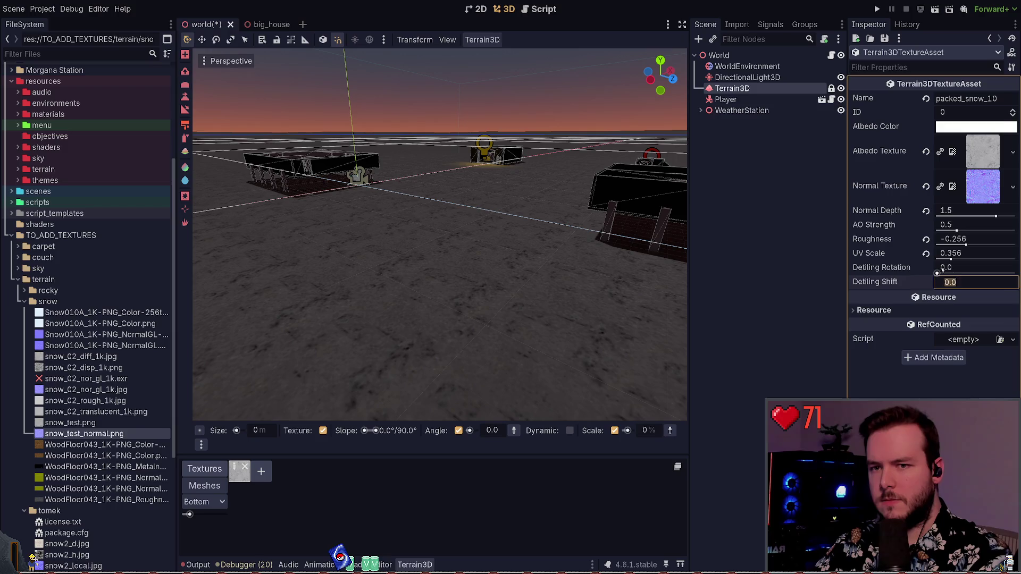
pyautogui.click(960, 267)
pyautogui.press('Tab')
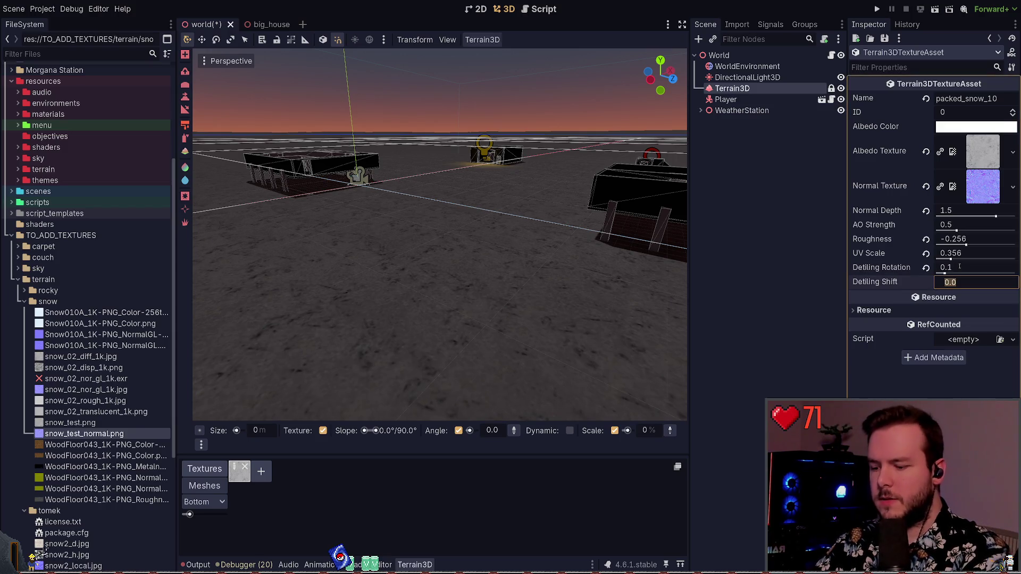
pyautogui.write('1')
pyautogui.press('F5')
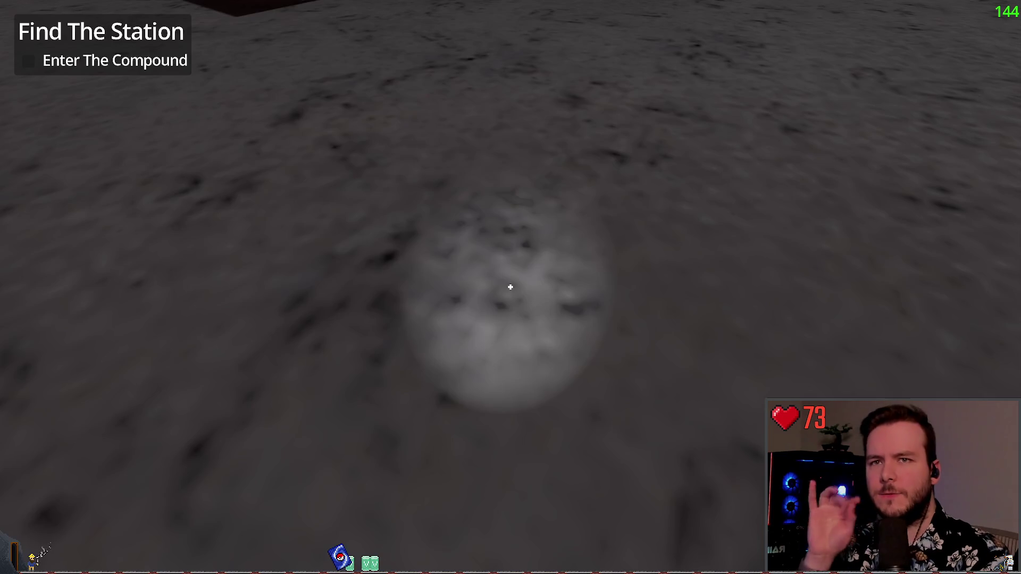
# Step: Walk up to and around the compound and toward a distant building, then stop the game with F8
pyautogui.press('w')
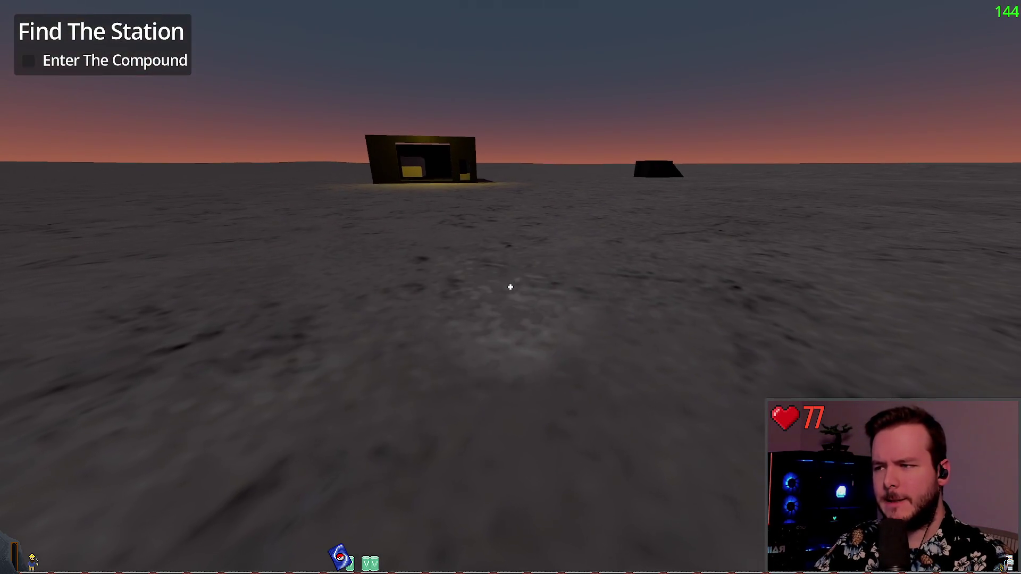
pyautogui.press('w')
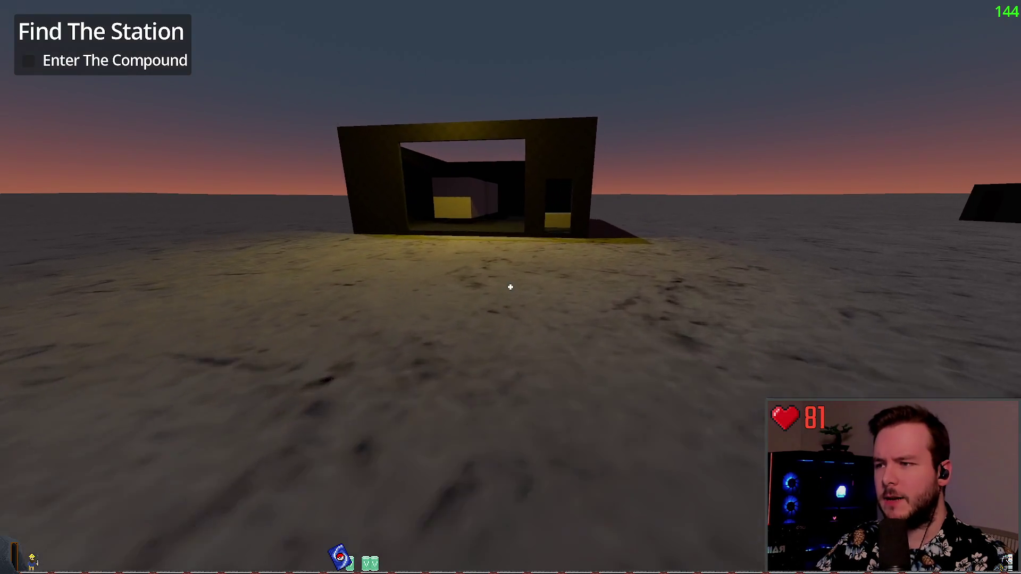
pyautogui.press('w')
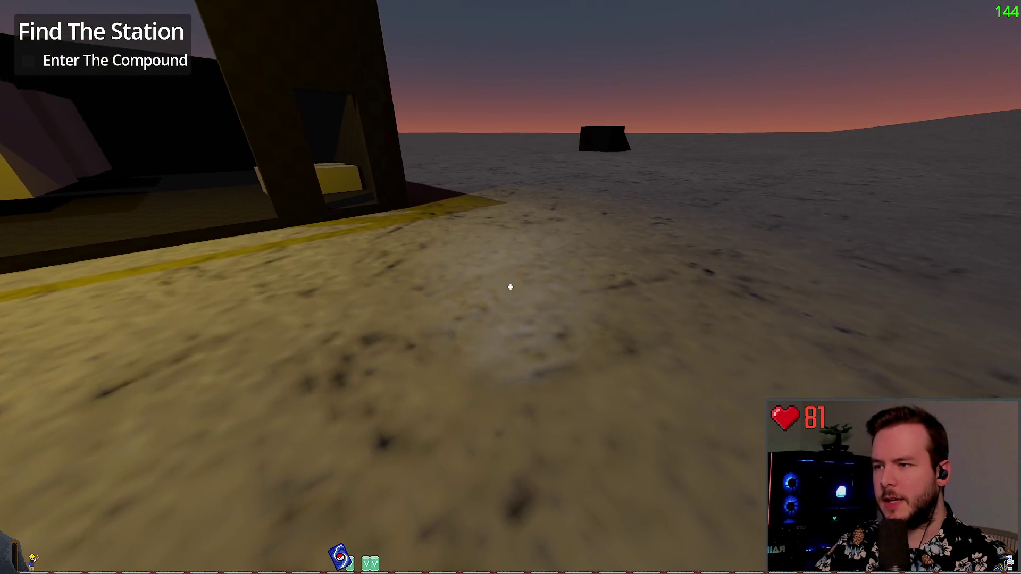
pyautogui.press('w')
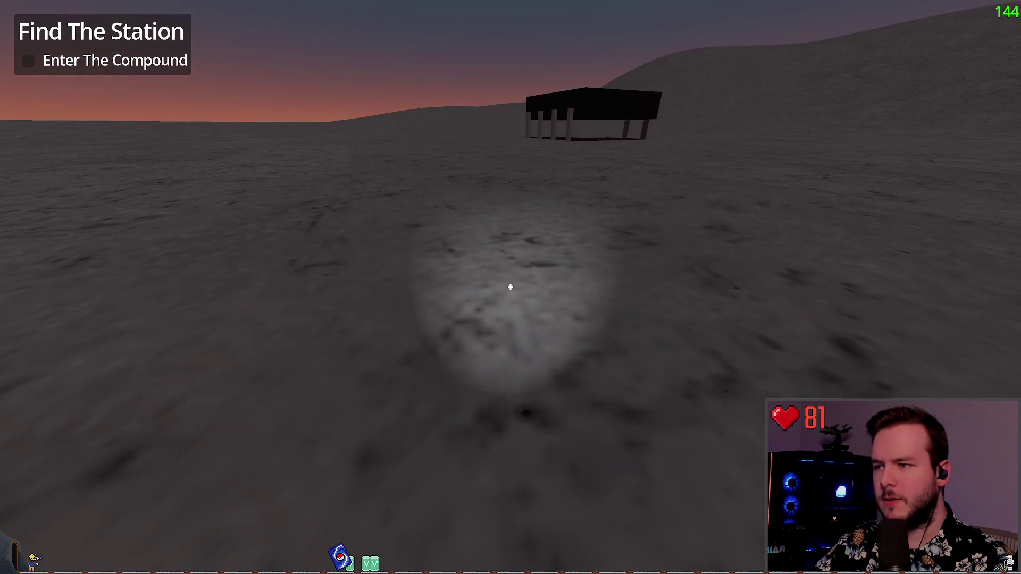
pyautogui.press('w')
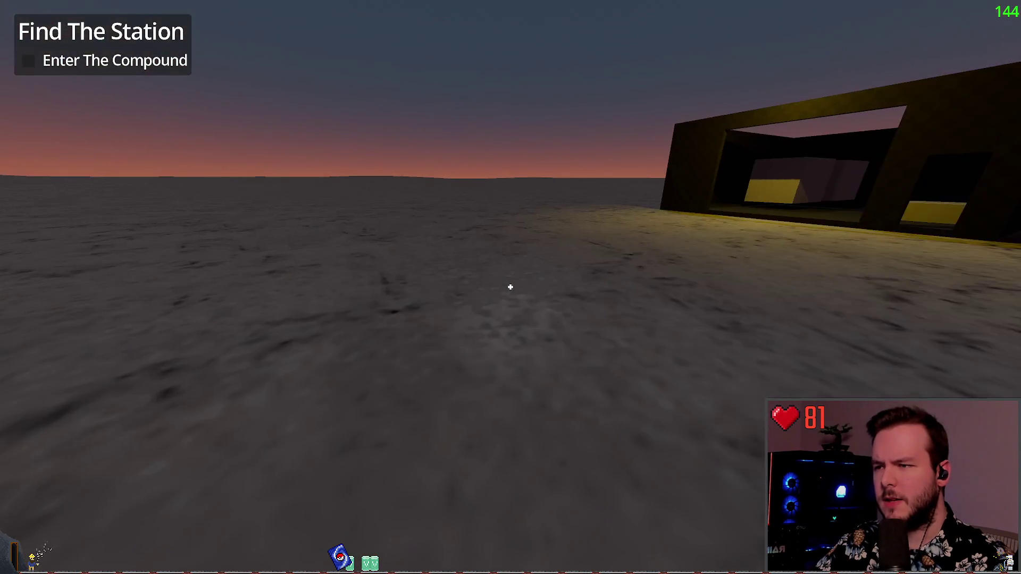
pyautogui.press('w')
pyautogui.press('F8')
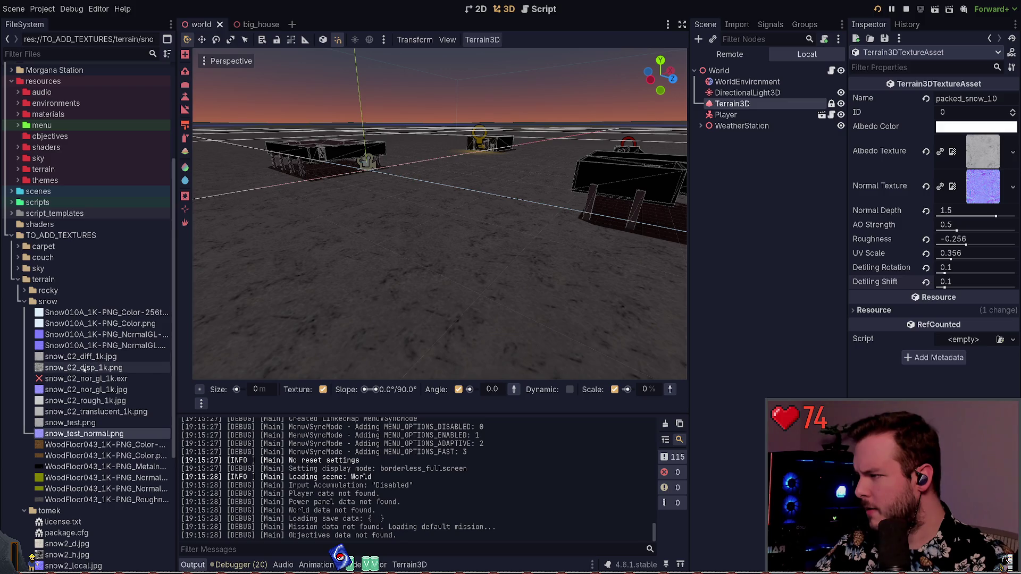
# Step: Assign the Snow010A colour image as the terrain's albedo texture and briefly launch the game
pyautogui.click(97, 315)
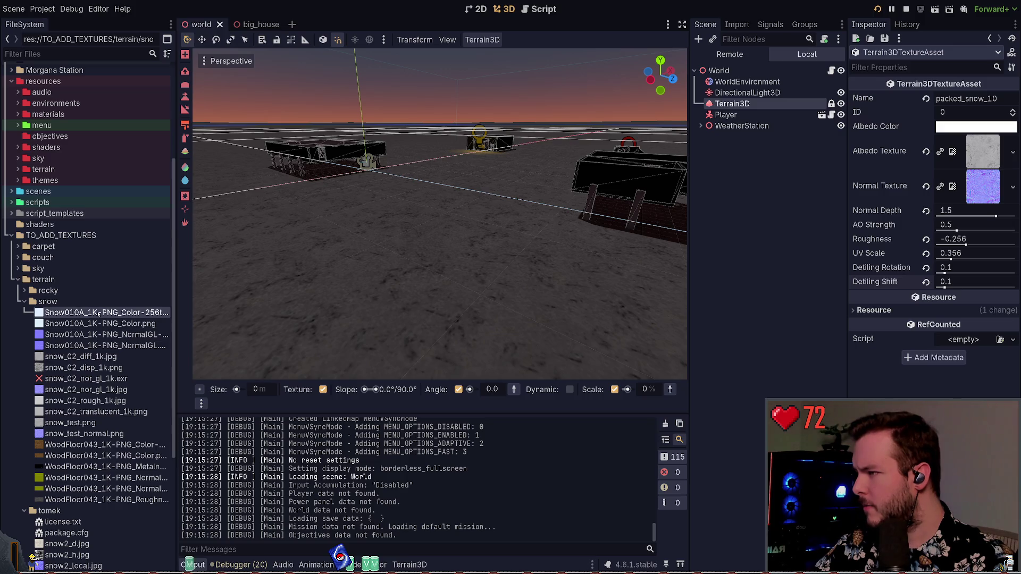
pyautogui.moveTo(98, 314)
pyautogui.mouseDown()
pyautogui.moveTo(409, 315)
pyautogui.moveTo(989, 154)
pyautogui.mouseUp()
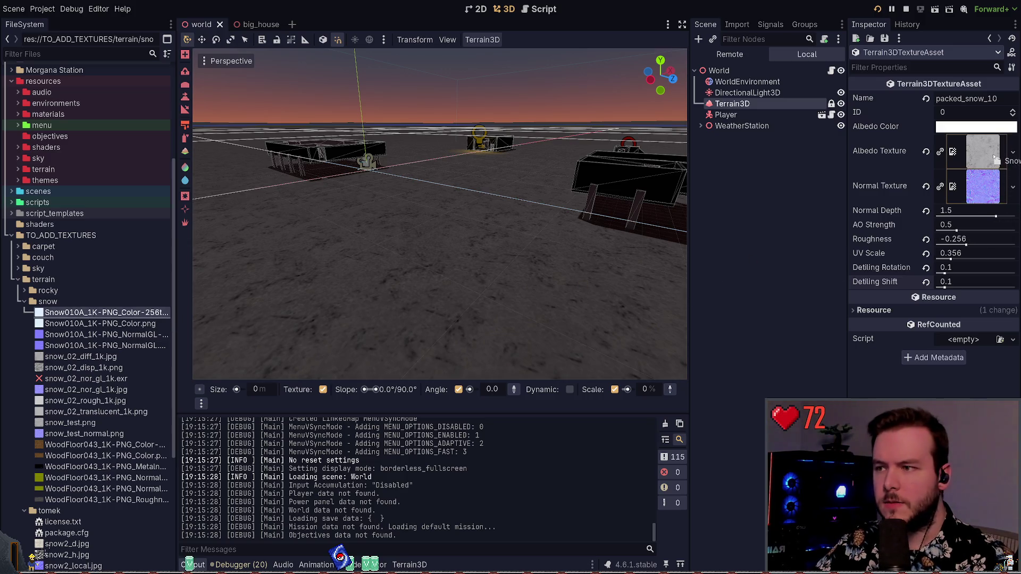
pyautogui.press('F5')
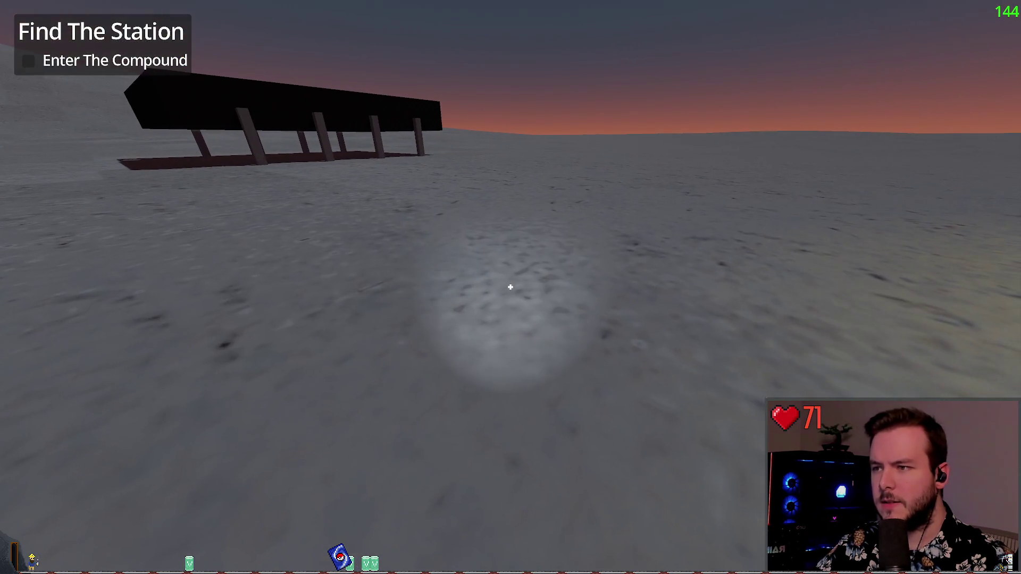
pyautogui.press('F8')
# Step: Playtest again, approaching, circling and backing away from the compound, then stop the game
pyautogui.press('F5')
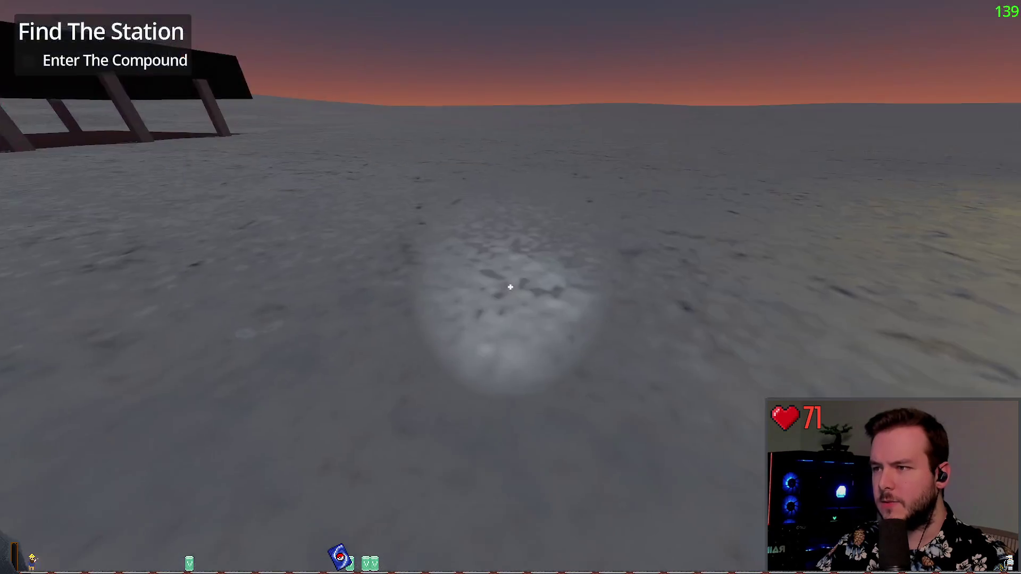
pyautogui.press('w')
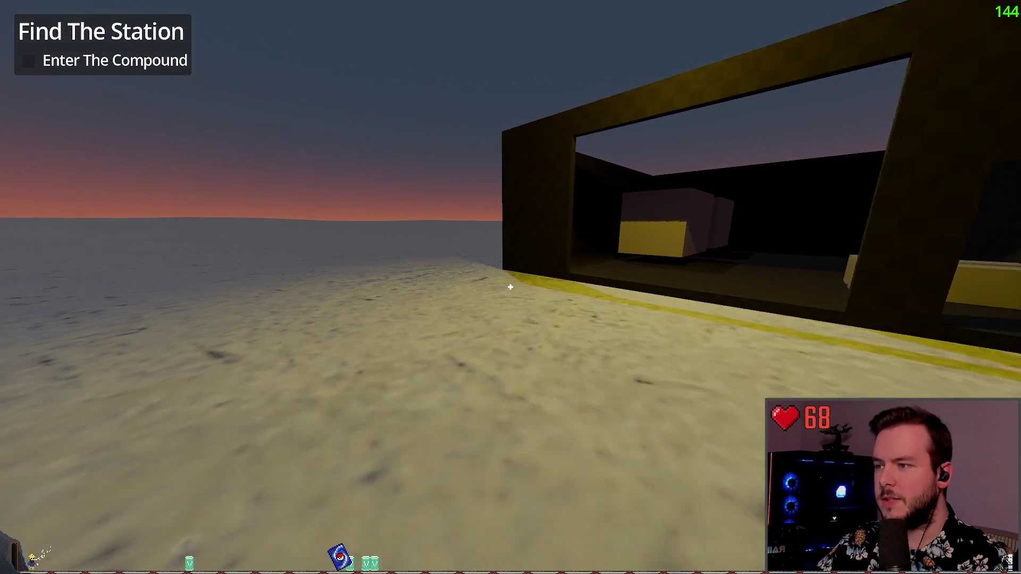
pyautogui.moveTo(510, 287)
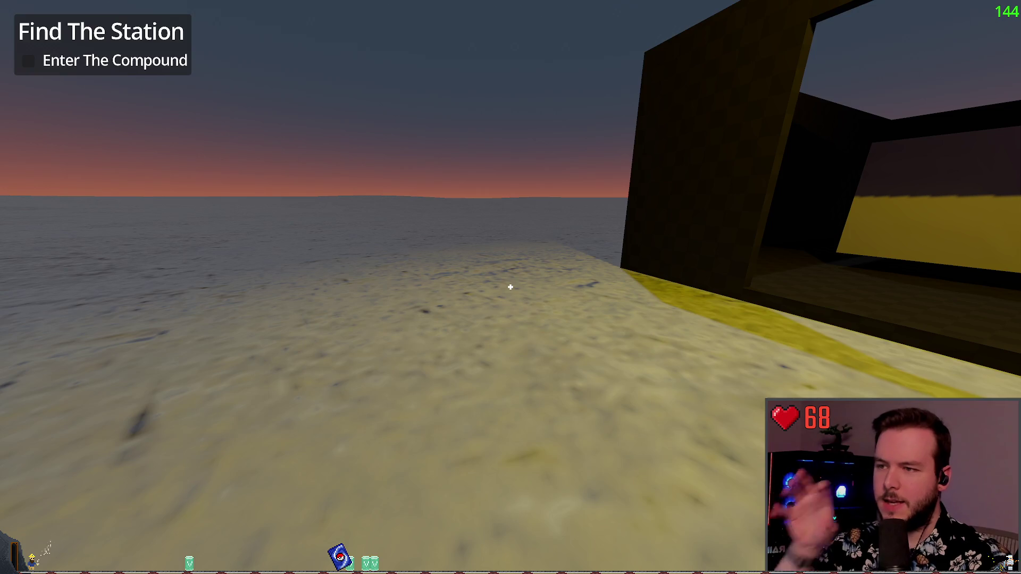
pyautogui.press('s')
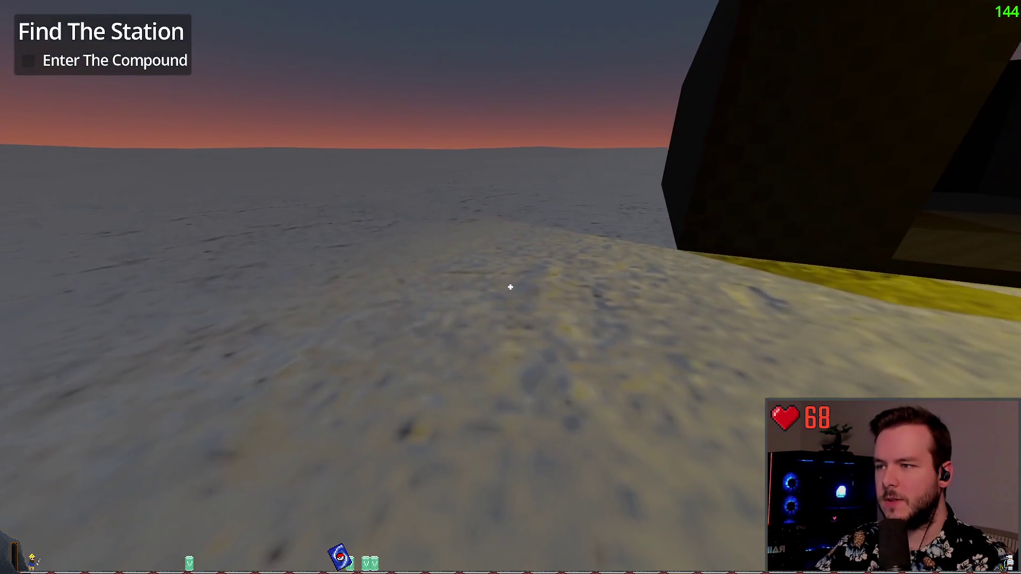
pyautogui.press('w')
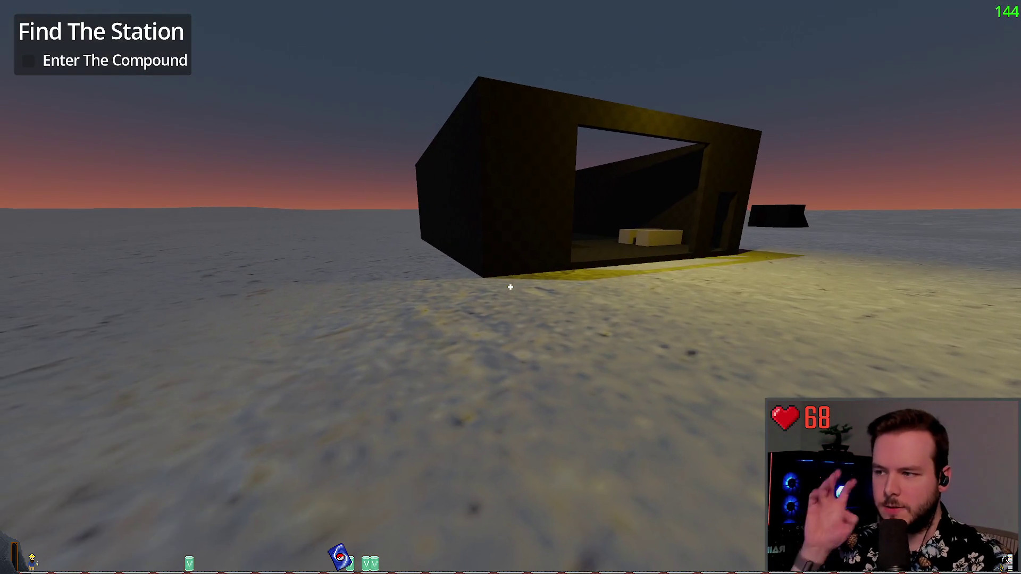
pyautogui.press('w')
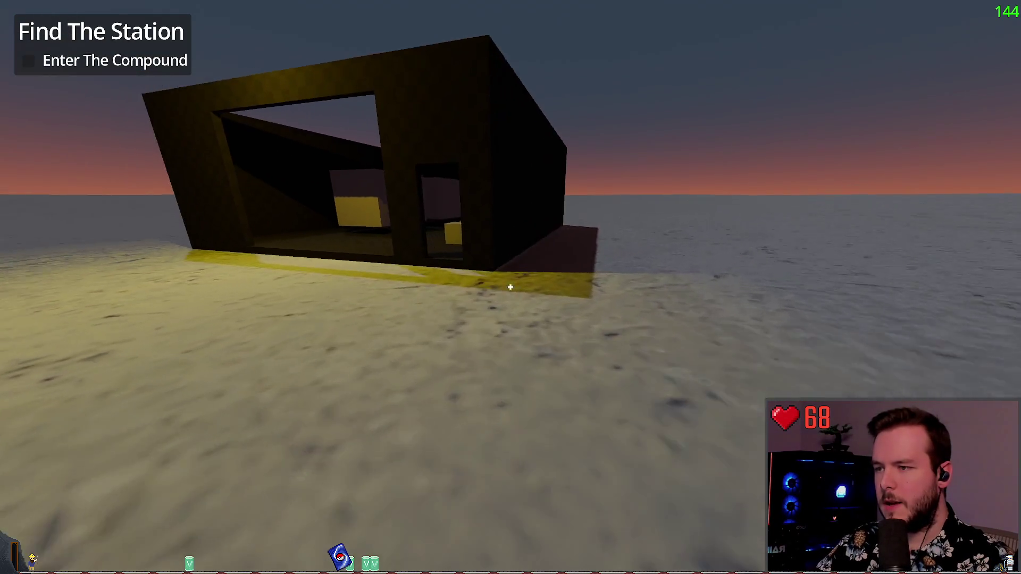
pyautogui.press('s')
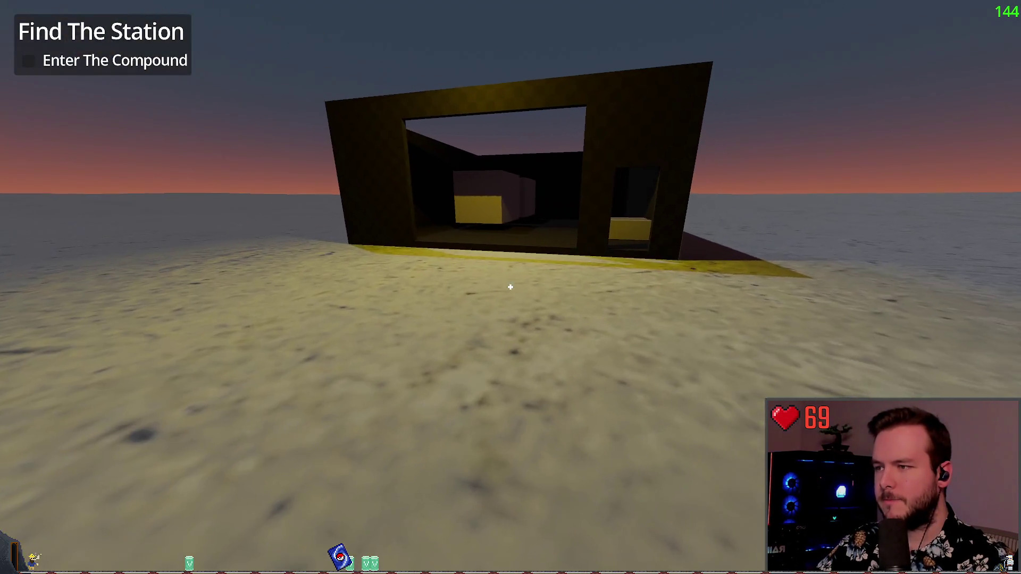
pyautogui.press('F8')
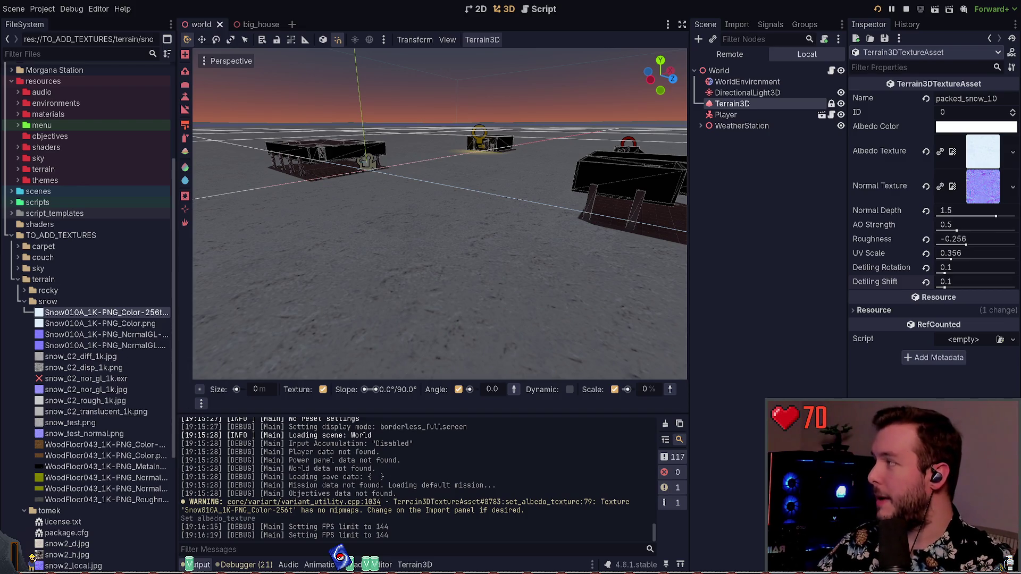
pyautogui.click(773, 162)
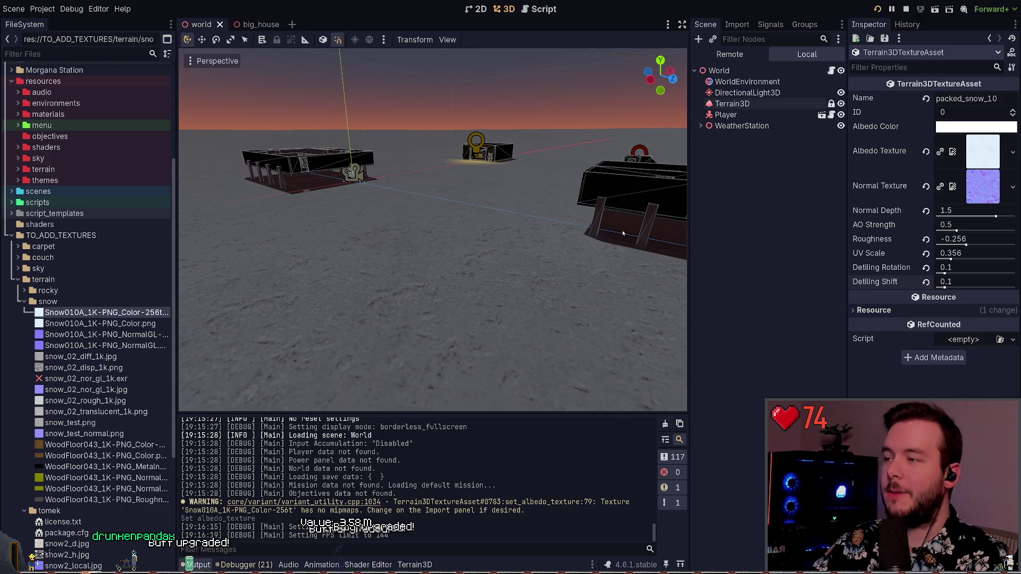
pyautogui.hotkey('alt', 'Tab')
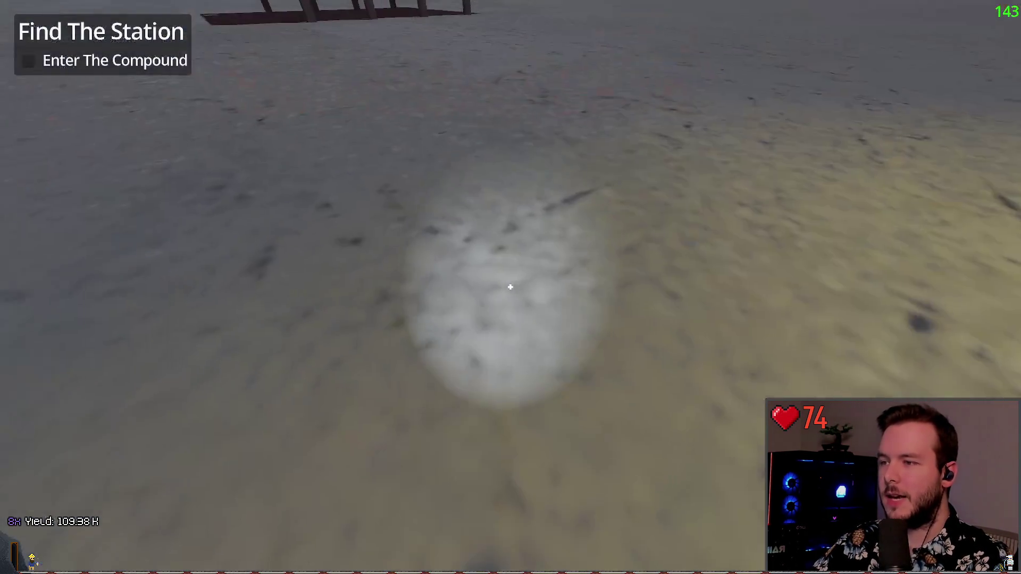
pyautogui.press('w')
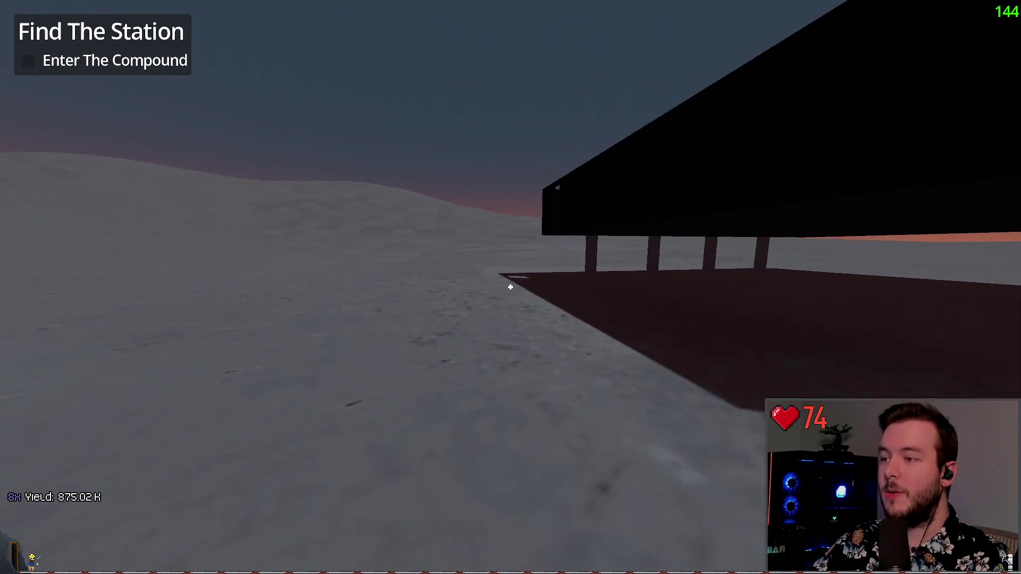
pyautogui.press('w')
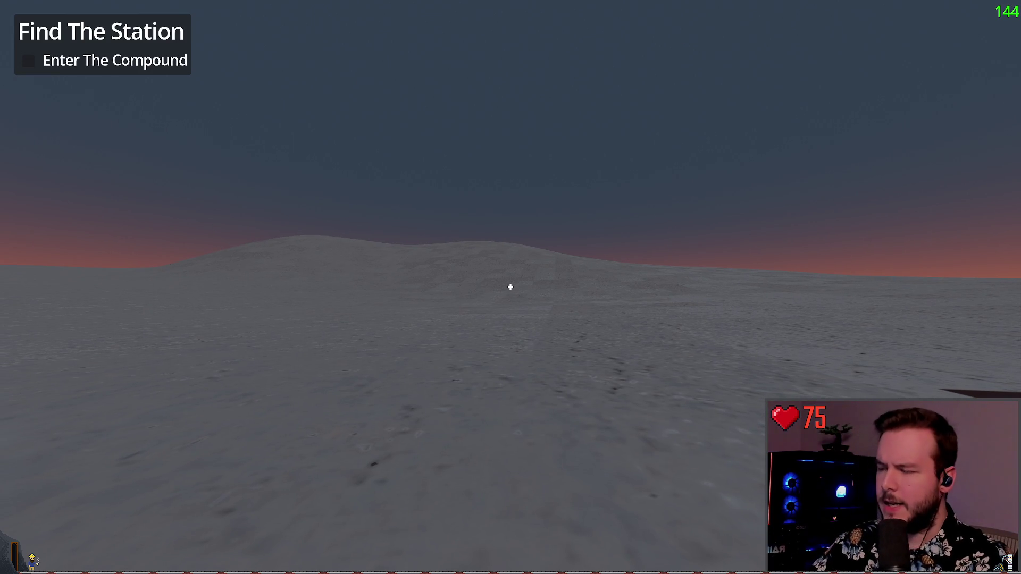
pyautogui.hotkey('alt', 'Tab')
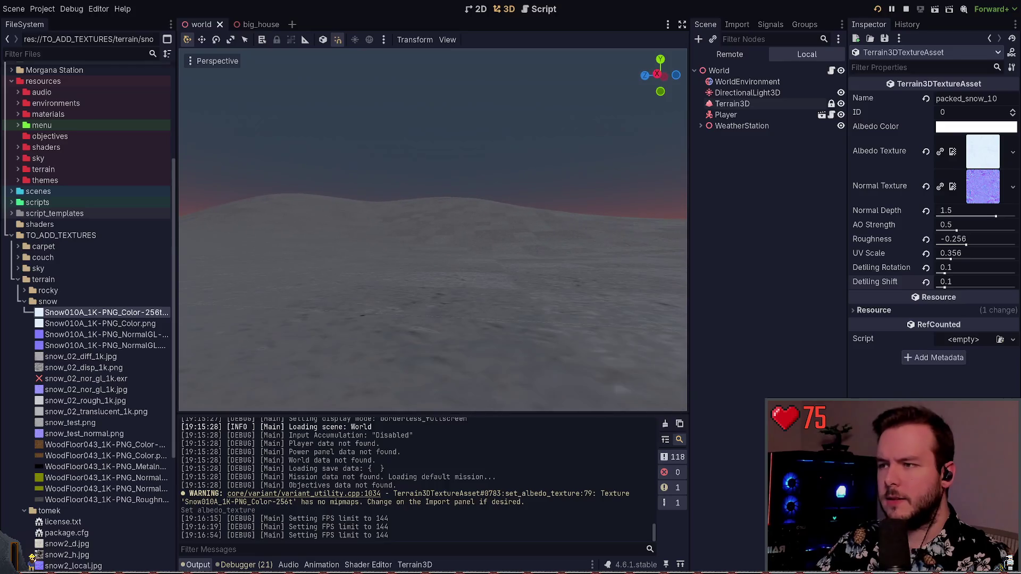
# Step: Lower the snow texture's roughness and try AO strength 0.87, then undo that change
pyautogui.click(966, 244)
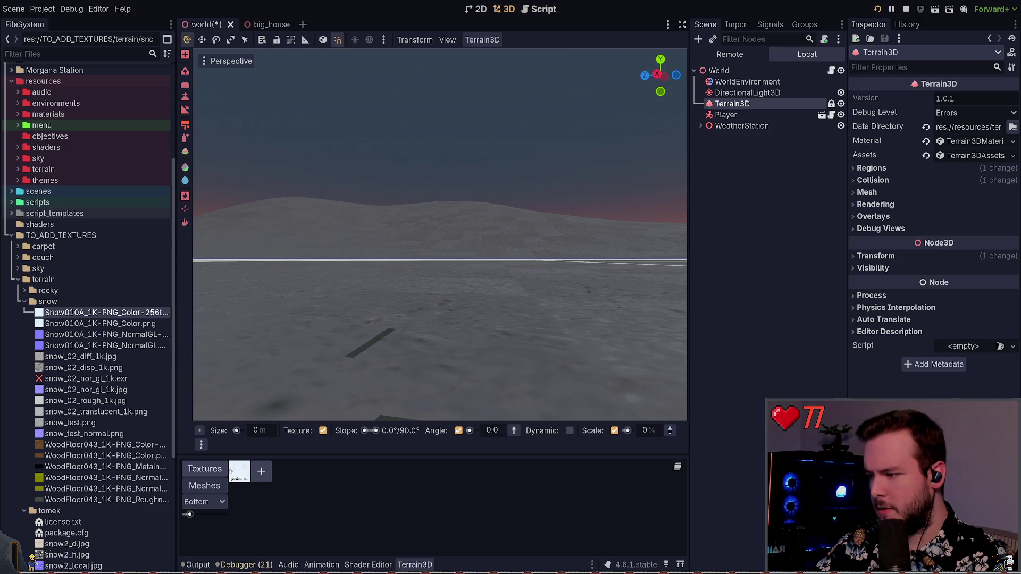
pyautogui.moveTo(967, 243)
pyautogui.mouseDown()
pyautogui.moveTo(983, 245)
pyautogui.moveTo(967, 256)
pyautogui.mouseUp()
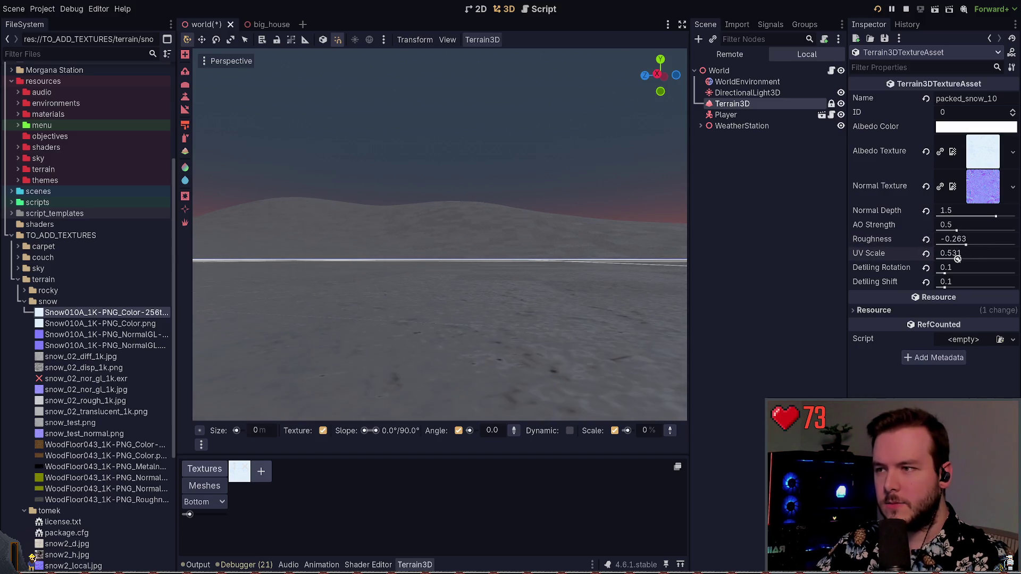
pyautogui.moveTo(956, 231)
pyautogui.mouseDown()
pyautogui.moveTo(983, 216)
pyautogui.moveTo(944, 216)
pyautogui.moveTo(986, 216)
pyautogui.mouseUp()
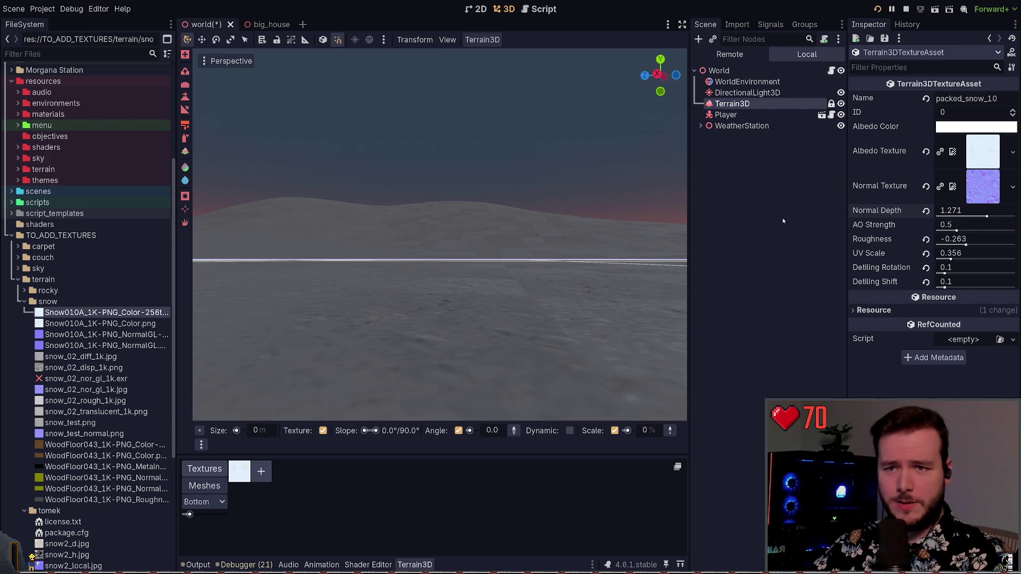
pyautogui.hotkey('ctrl', 'z')
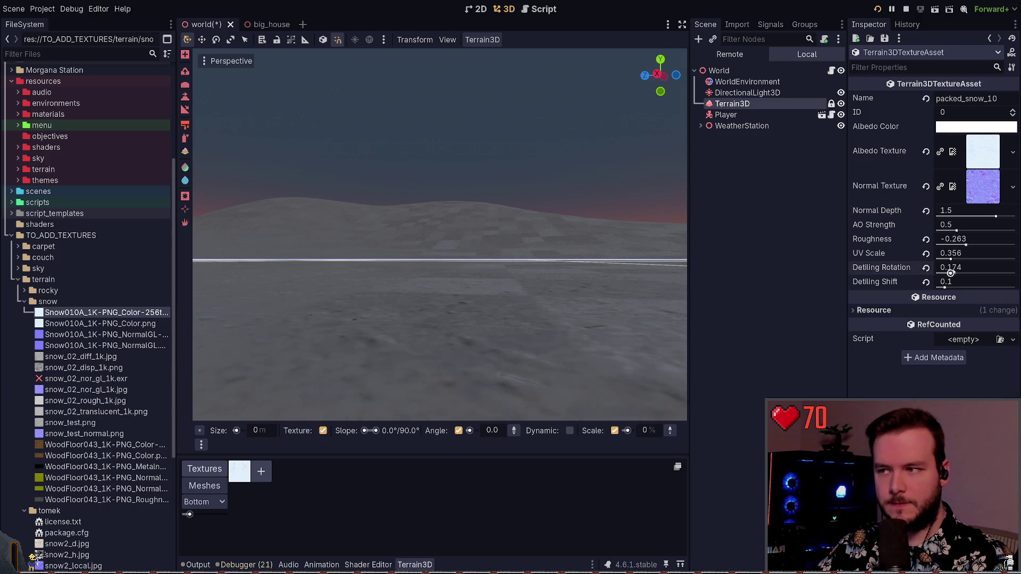
# Step: Keep Detiling Rotation at 0.0, save the scene, and deselect the terrain
pyautogui.moveTo(944, 273)
pyautogui.mouseDown()
pyautogui.moveTo(993, 273)
pyautogui.moveTo(994, 249)
pyautogui.moveTo(930, 261)
pyautogui.moveTo(945, 287)
pyautogui.mouseUp()
pyautogui.hotkey('ctrl', 's')
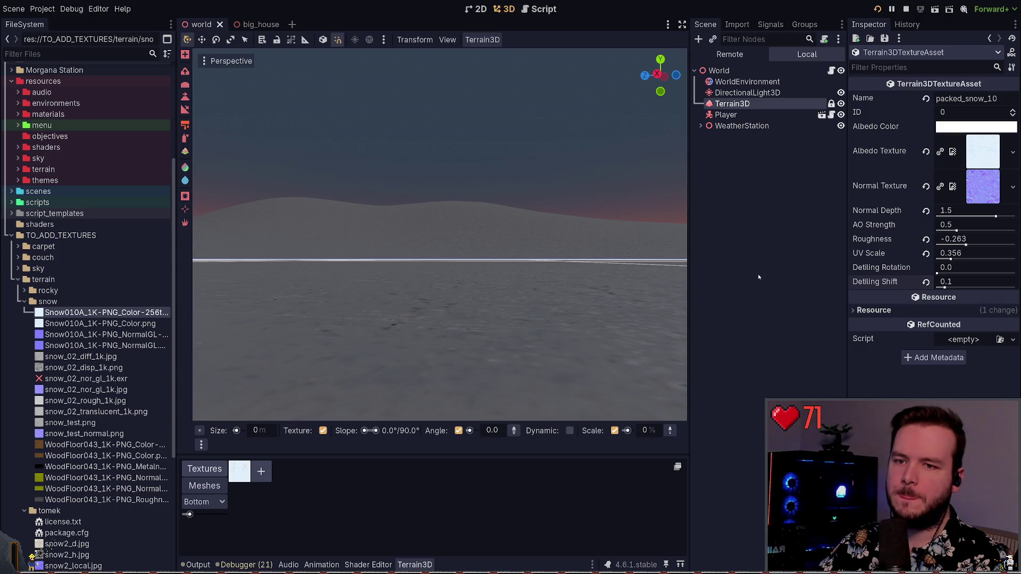
pyautogui.click(972, 269)
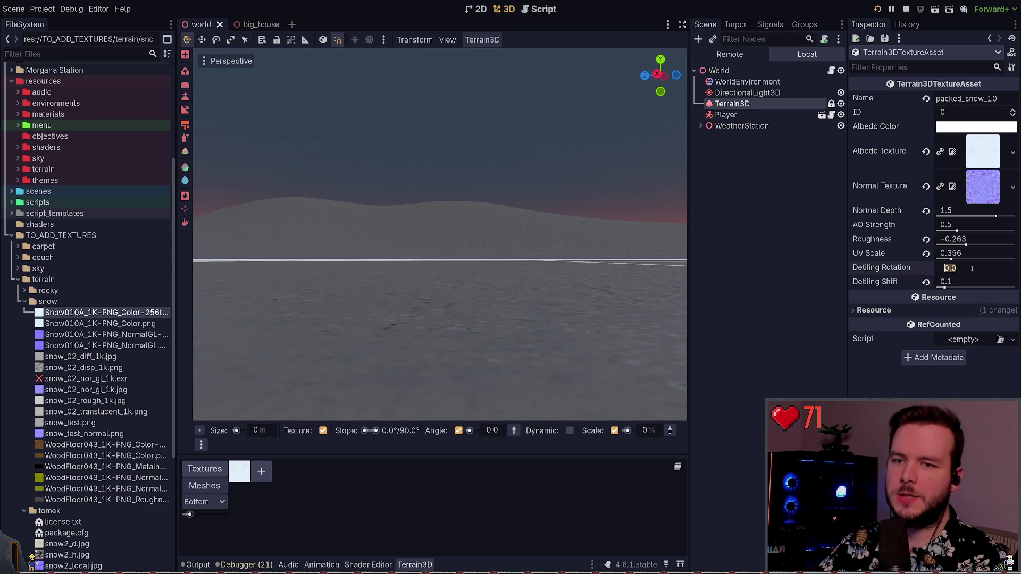
pyautogui.press('Escape')
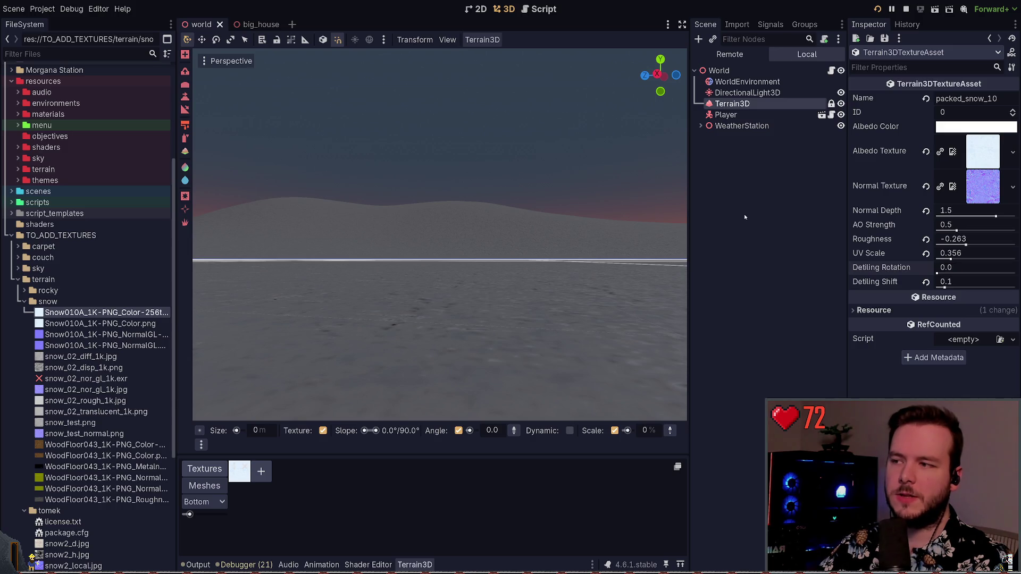
pyautogui.click(744, 216)
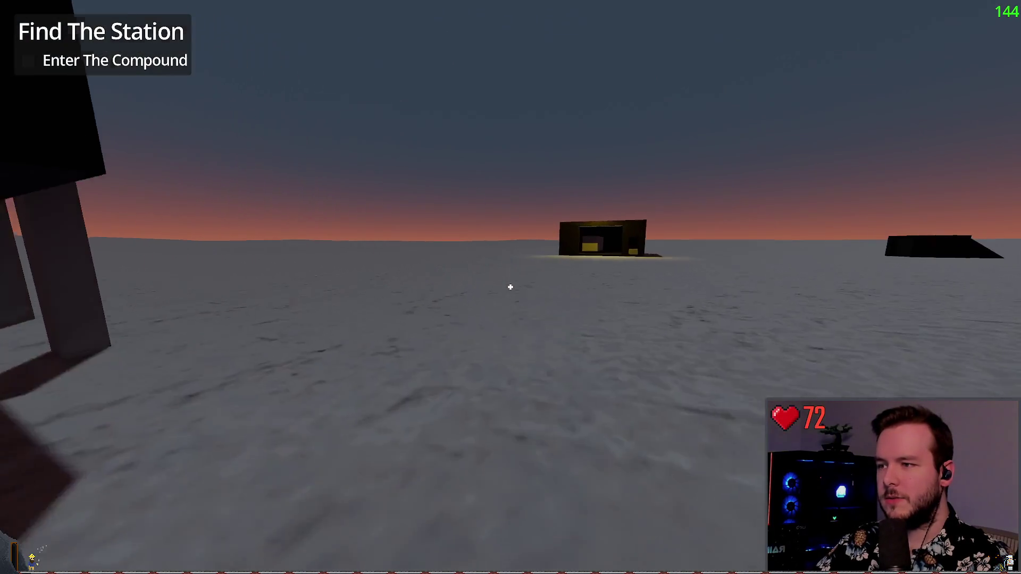
# Step: Walk to the station cabin, round its corner into the compound and back out, then quit via the pause menu
pyautogui.press('w')
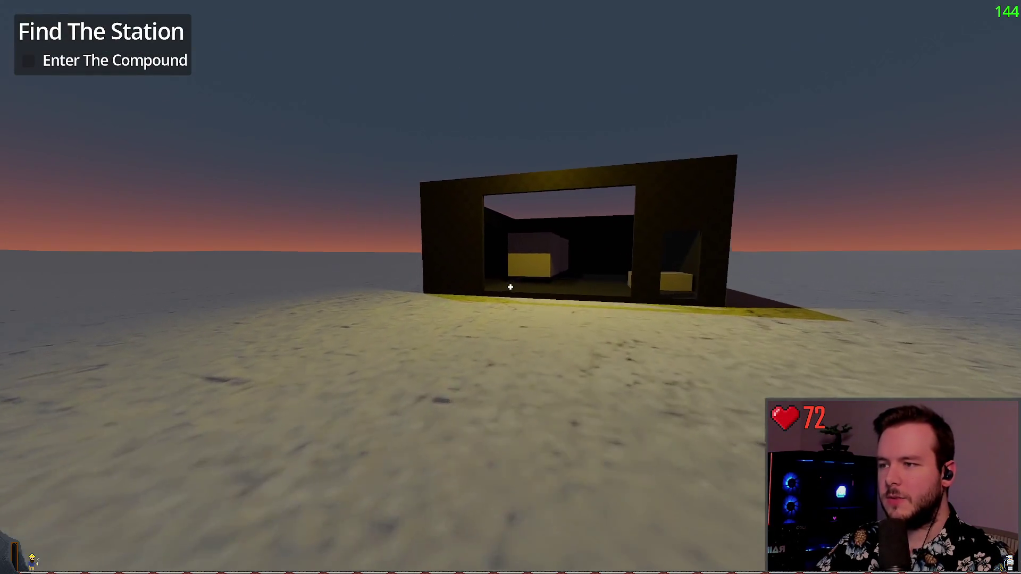
pyautogui.press('w')
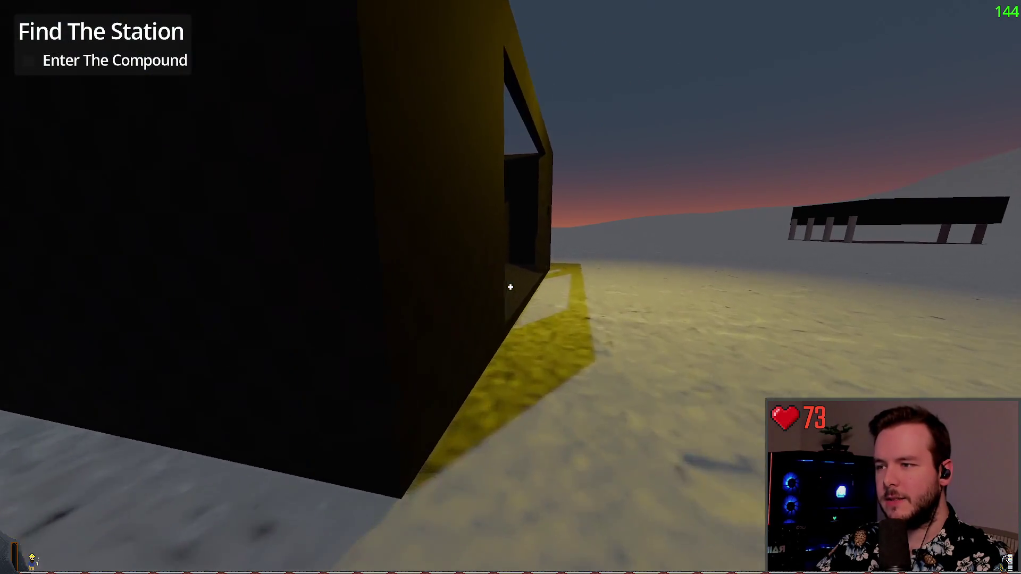
pyautogui.press('w')
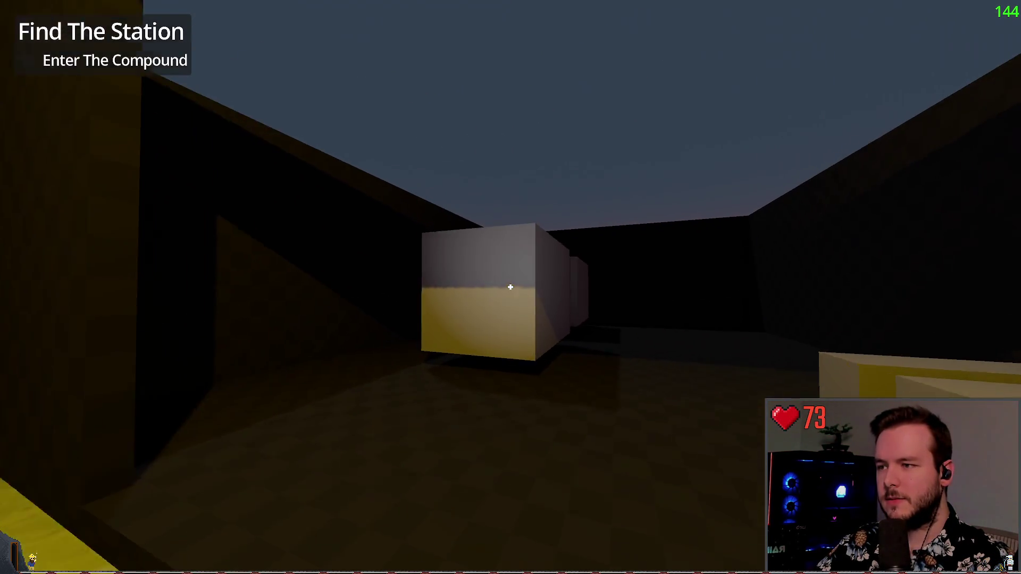
pyautogui.press('s')
pyautogui.press('Escape')
pyautogui.click(69, 365)
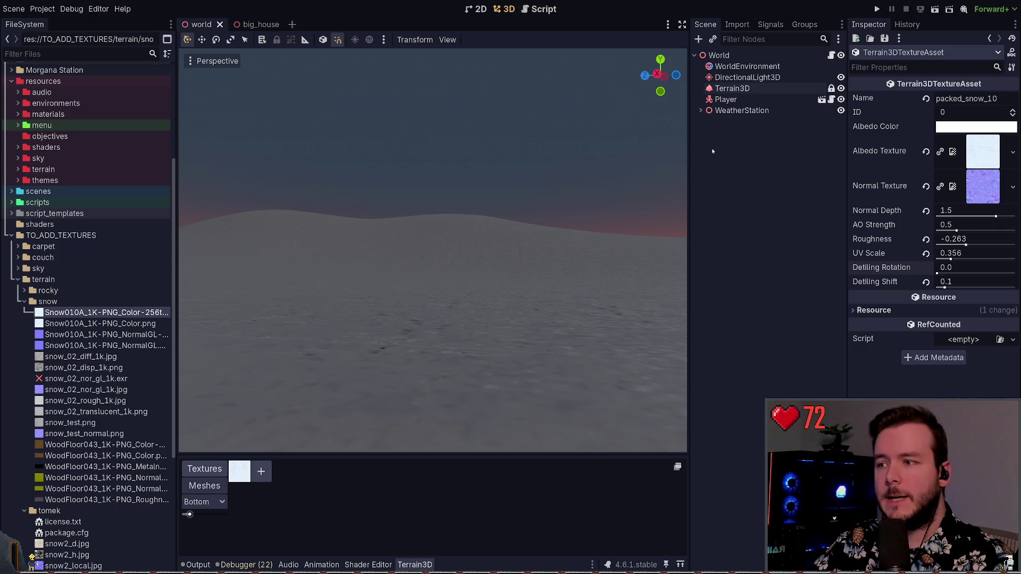
# Step: Fly the viewport camera back to frame both station buildings, then switch to the Obsidian design notes
pyautogui.rightClick(597, 206)
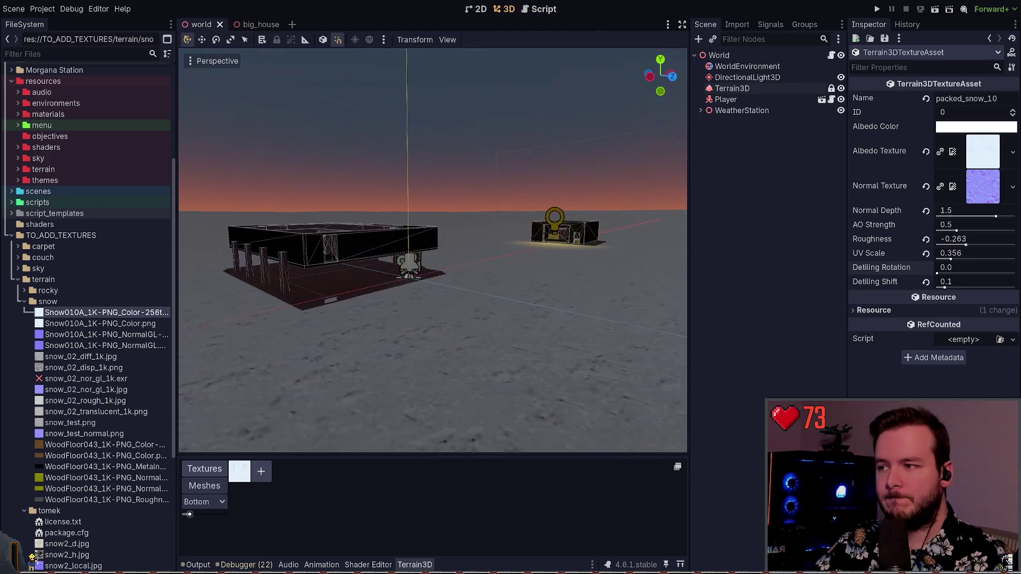
pyautogui.press('s')
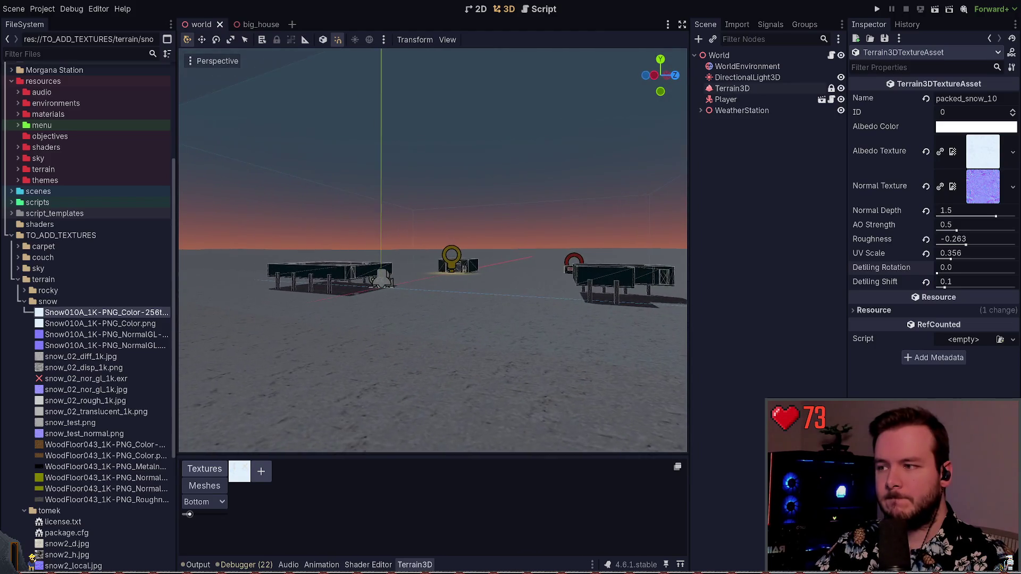
pyautogui.press('s')
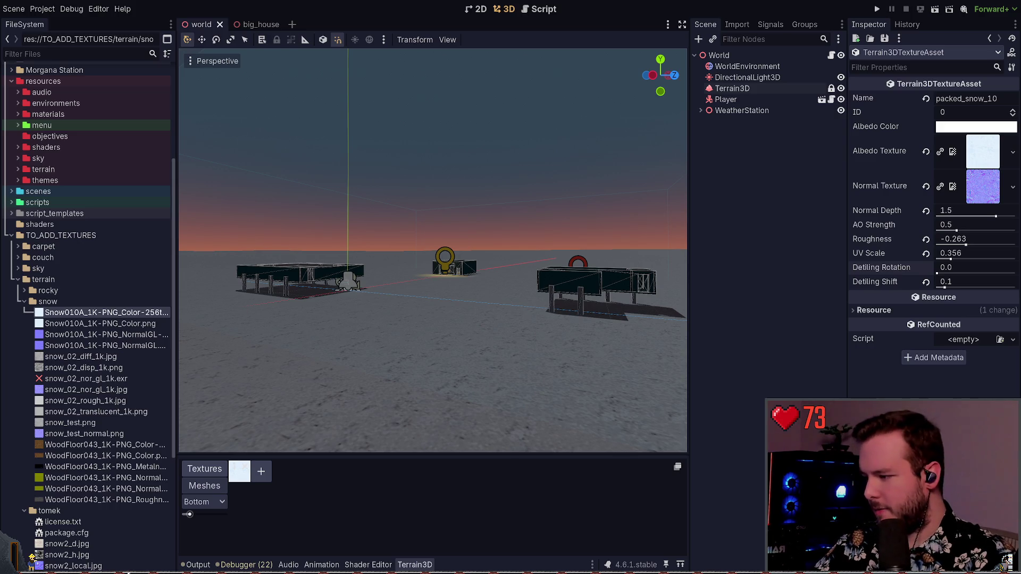
pyautogui.hotkey('alt', 'Tab')
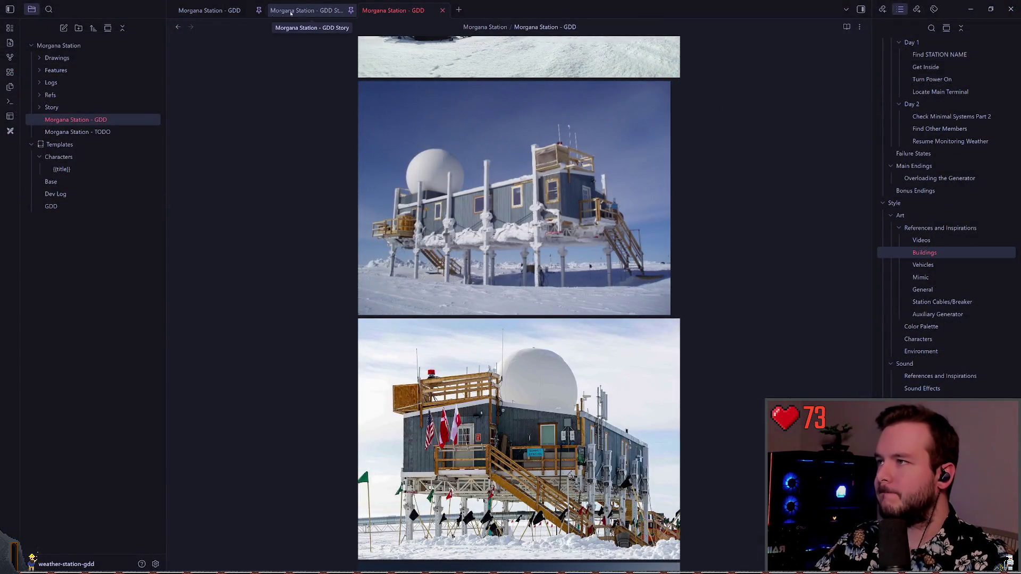
# Step: Expand the Story folder and open the Morgana Station - GDD Story note
pyautogui.click(216, 12)
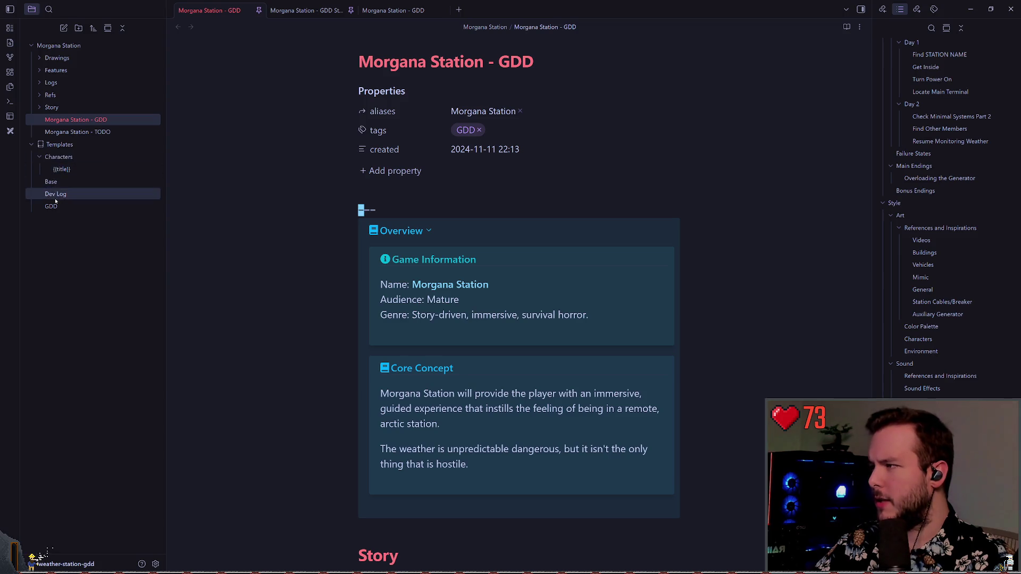
pyautogui.click(46, 108)
pyautogui.click(53, 132)
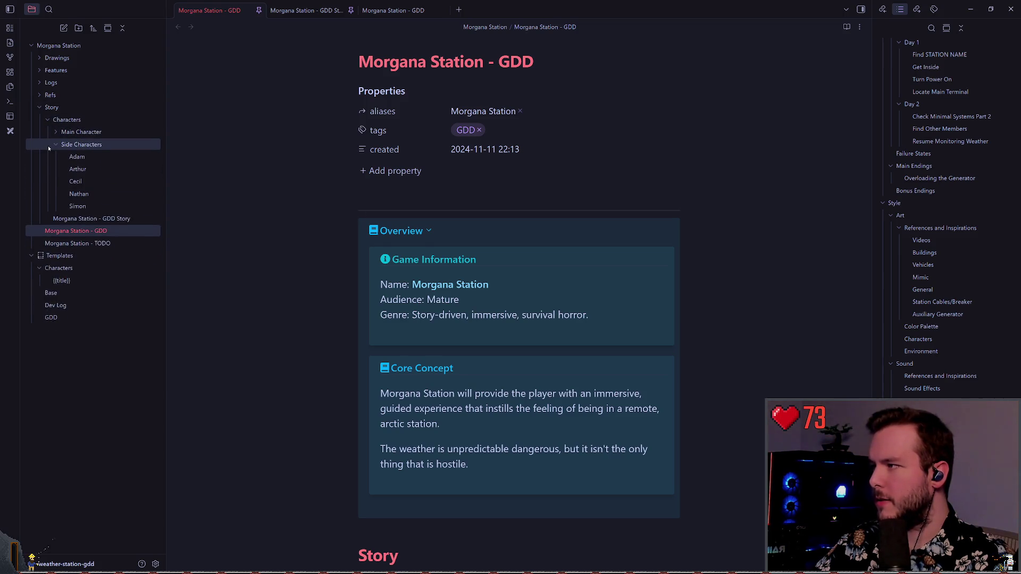
pyautogui.click(49, 145)
pyautogui.click(51, 145)
pyautogui.click(53, 144)
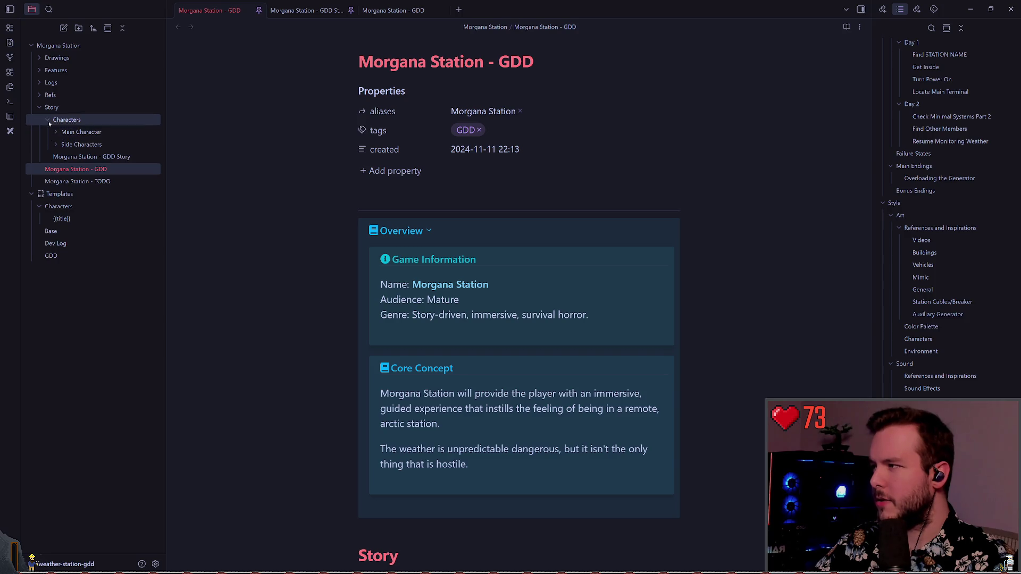
pyautogui.click(75, 156)
# Step: Scroll through the story chapters, clearing a stray text selection, then return to Godot
pyautogui.scroll(-5, 523, 218)
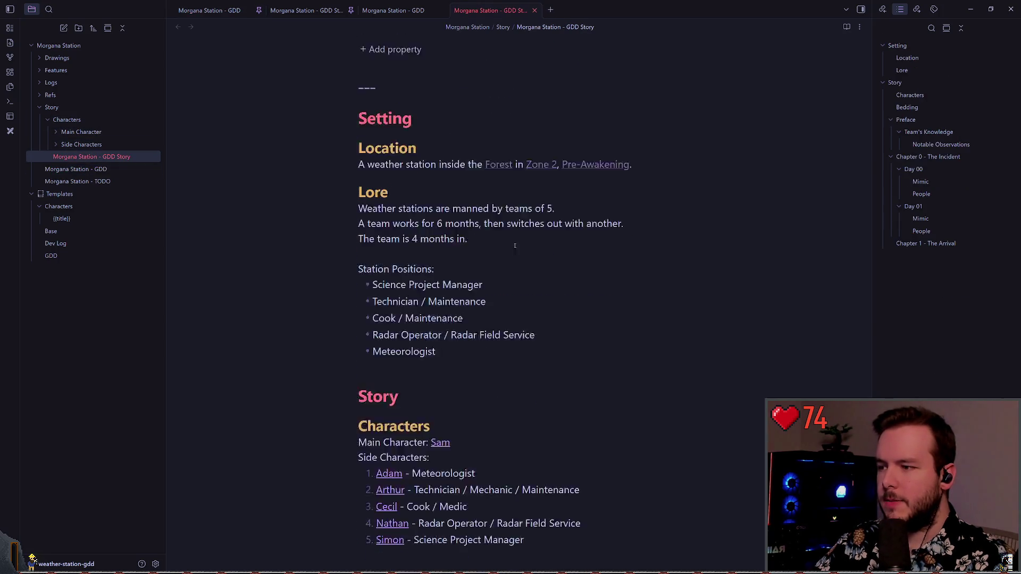
pyautogui.scroll(-10, 523, 219)
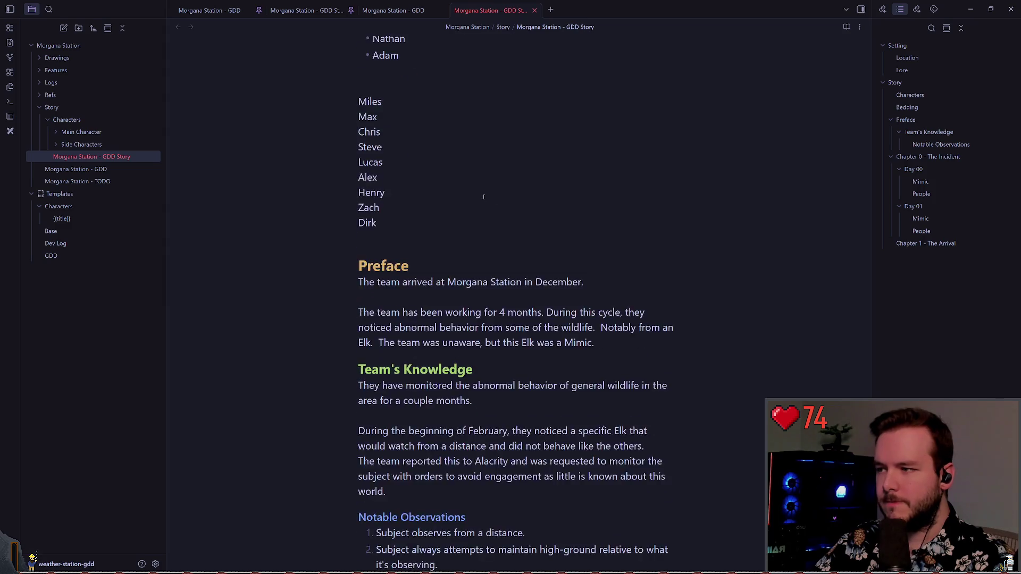
pyautogui.scroll(-10, 482, 196)
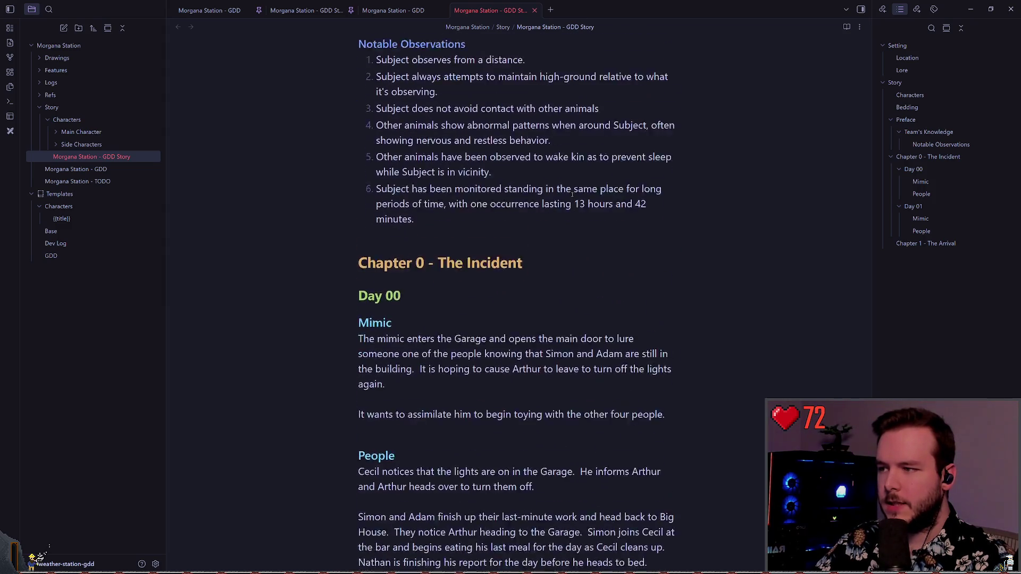
pyautogui.scroll(-2, 569, 187)
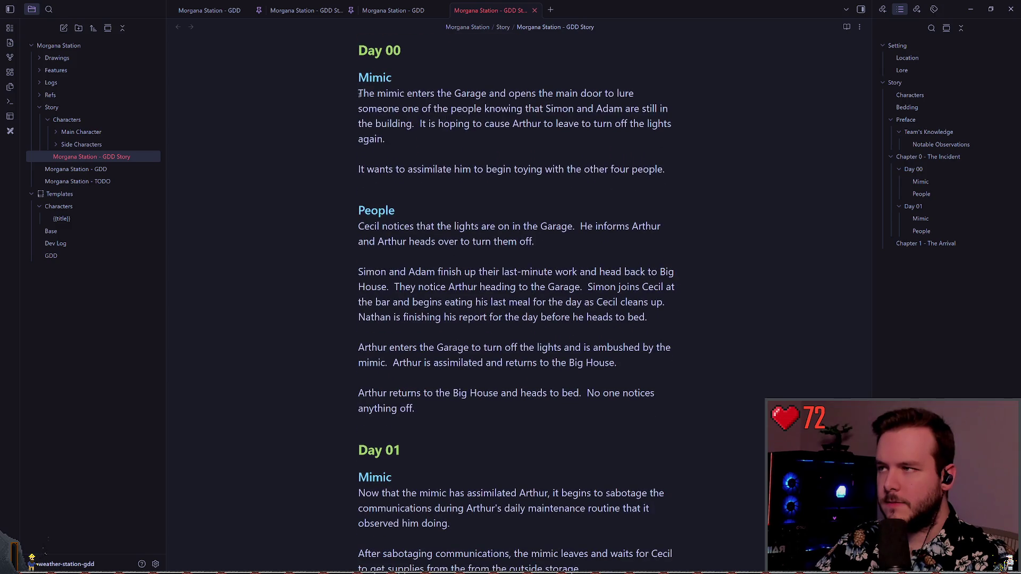
pyautogui.moveTo(358, 94); pyautogui.dragTo(498, 299)
pyautogui.click(475, 333)
pyautogui.scroll(-5, 475, 333)
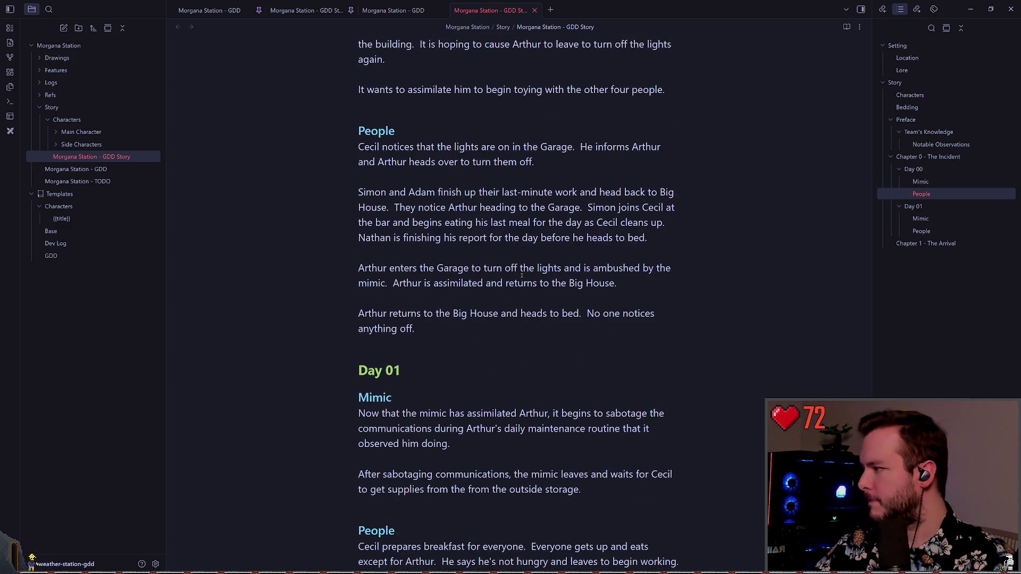
pyautogui.scroll(-9, 533, 272)
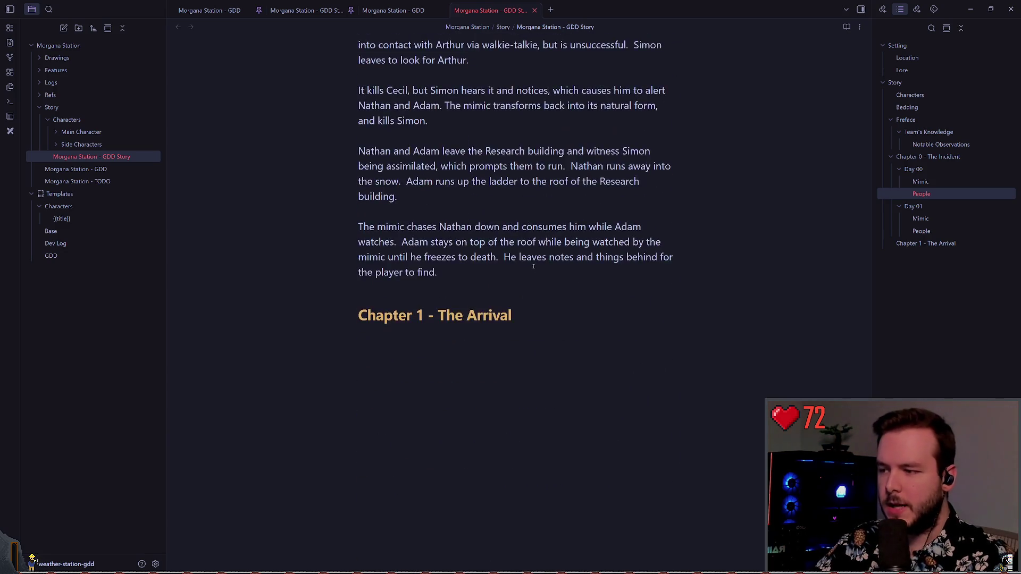
pyautogui.scroll(8, 515, 269)
pyautogui.scroll(10, 515, 268)
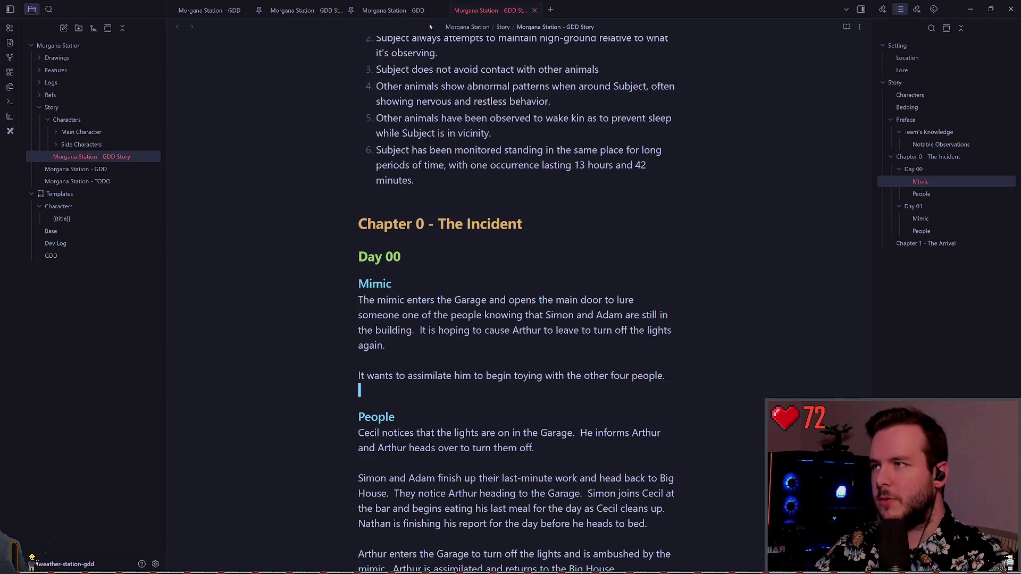
pyautogui.hotkey('alt', 'Tab')
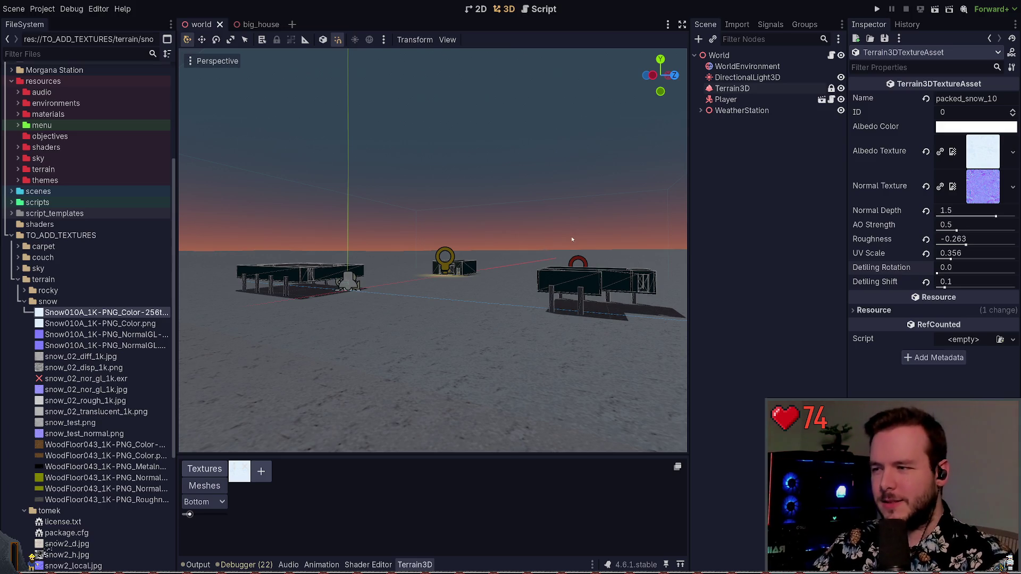
# Step: Collapse the snow and tomek folders, orbit above the station, and expand then collapse WeatherStation
pyautogui.click(25, 302)
pyautogui.click(25, 314)
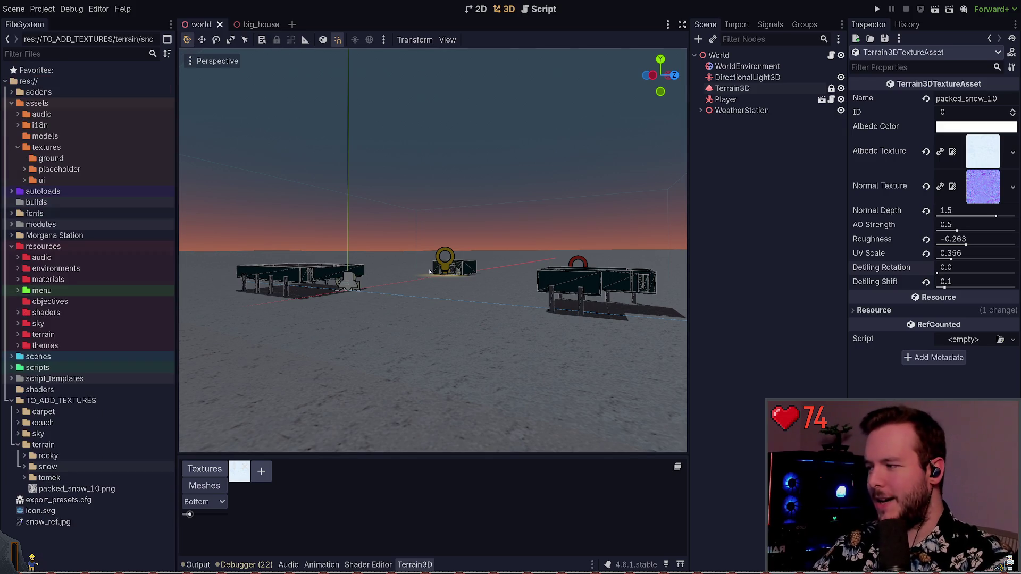
pyautogui.moveTo(532, 247)
pyautogui.mouseDown()
pyautogui.moveTo(587, 226)
pyautogui.moveTo(595, 241)
pyautogui.mouseUp()
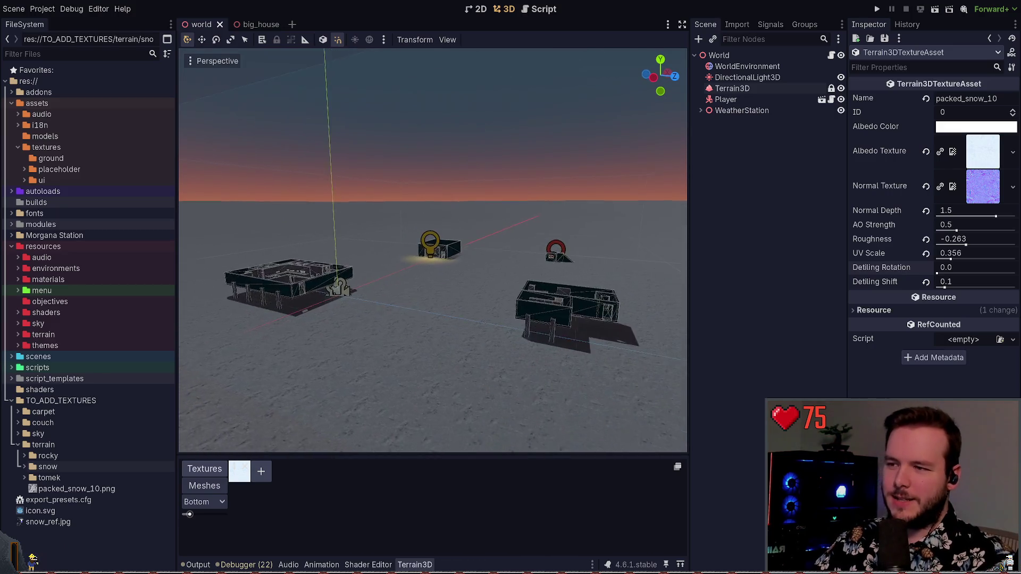
pyautogui.moveTo(506, 275); pyautogui.dragTo(506, 275)
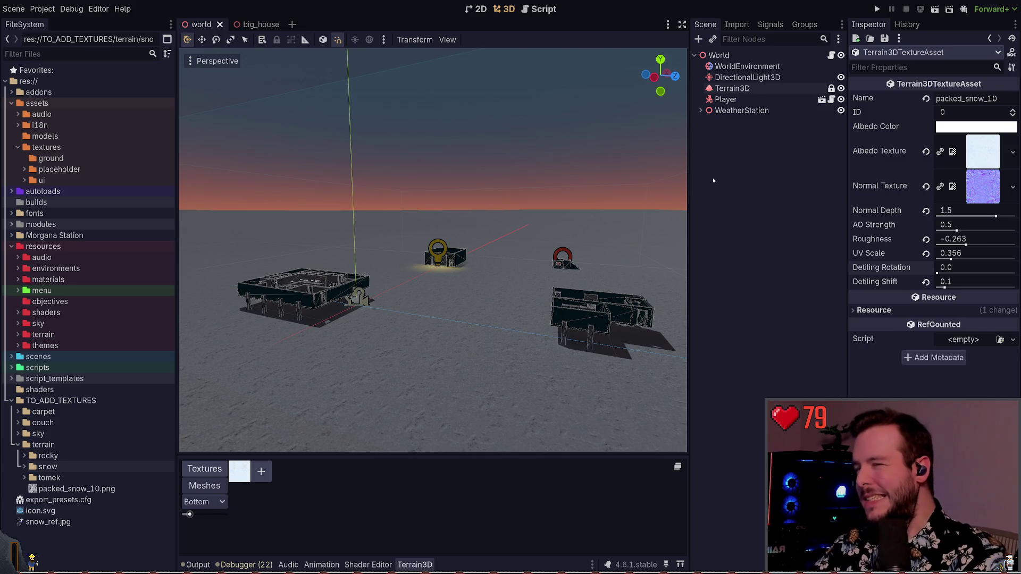
pyautogui.click(700, 111)
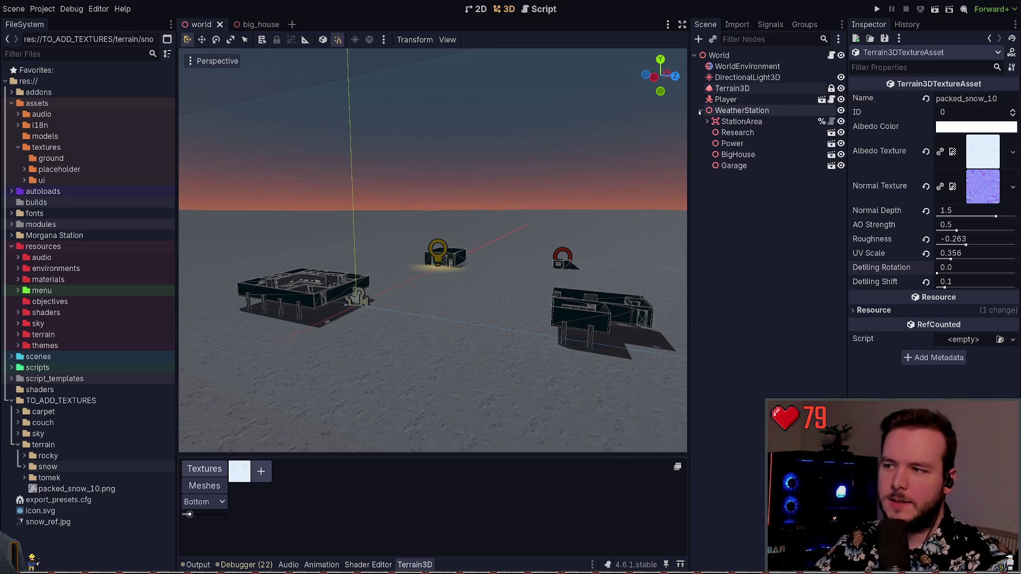
pyautogui.click(701, 110)
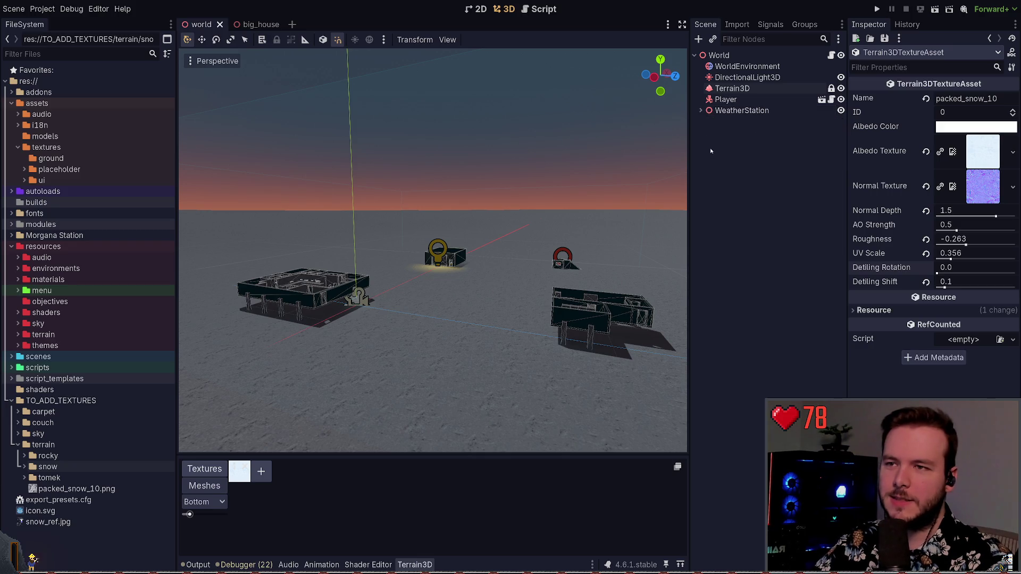
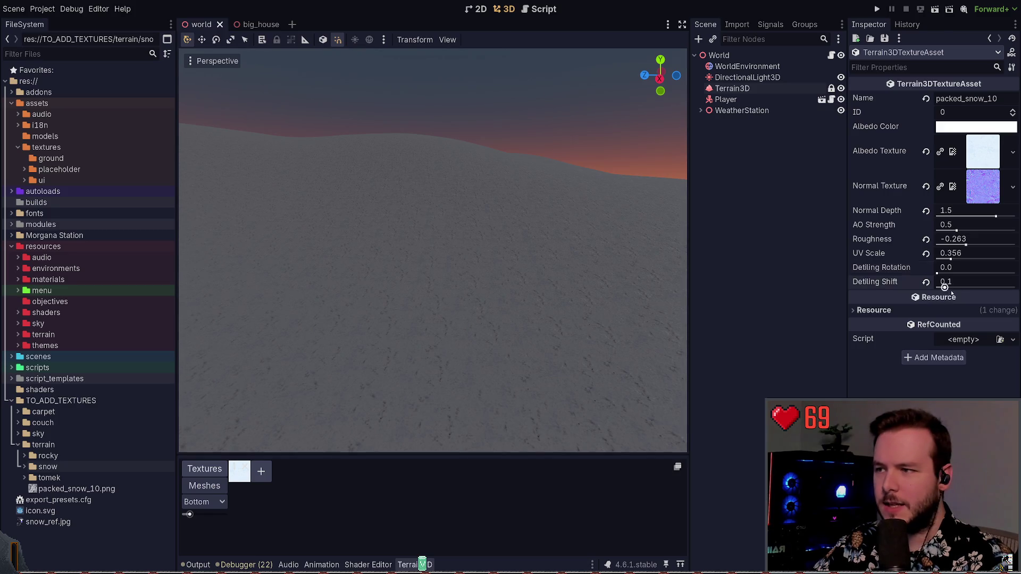
# Step: Select Terrain3D, open the packed_snow_10 texture asset, and set its Detiling Shift to 0.15
pyautogui.click(760, 110)
pyautogui.click(747, 89)
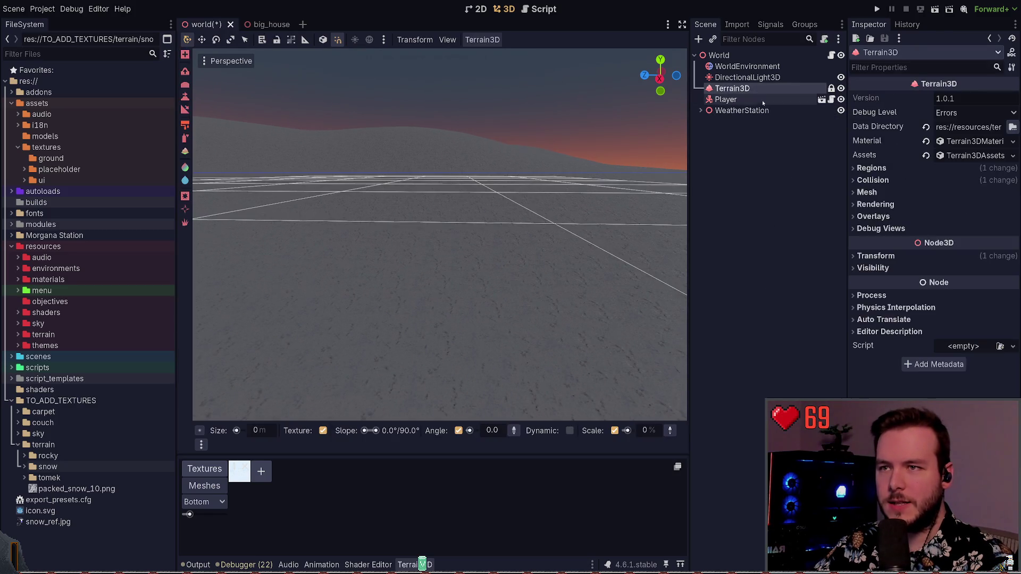
pyautogui.click(765, 148)
pyautogui.click(738, 88)
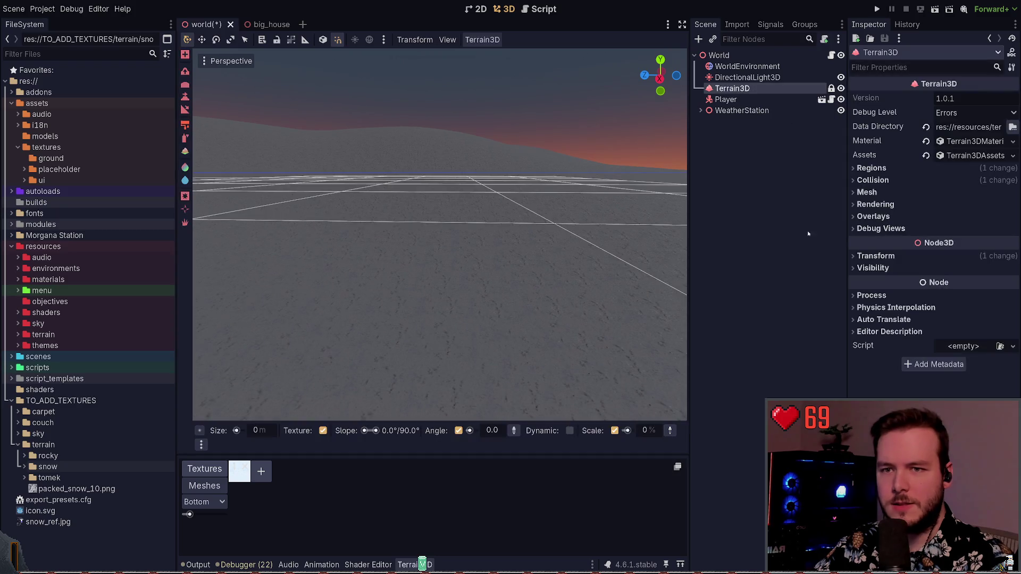
pyautogui.click(242, 465)
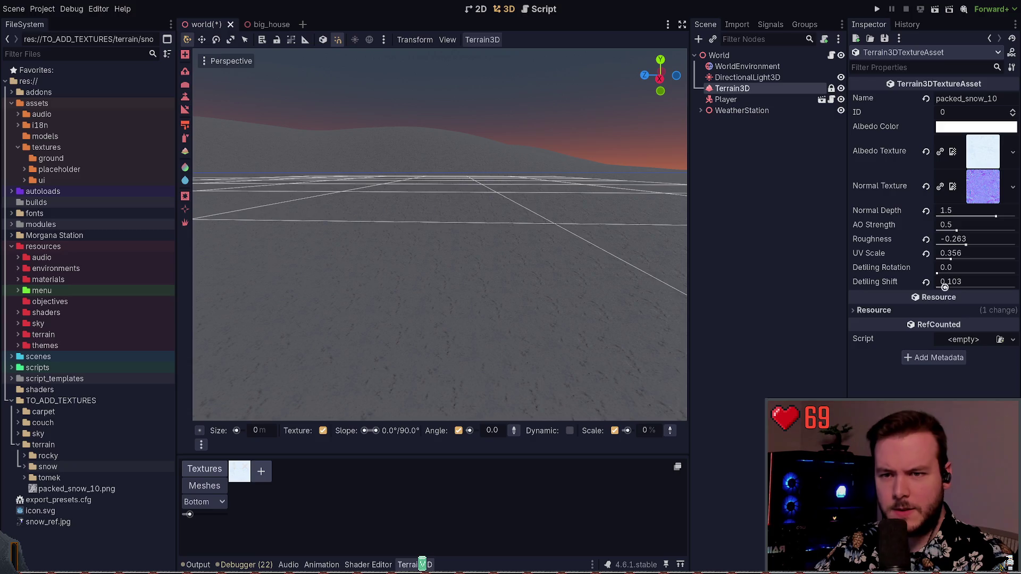
pyautogui.moveTo(945, 287); pyautogui.dragTo(981, 287)
pyautogui.hotkey('ctrl', 'z')
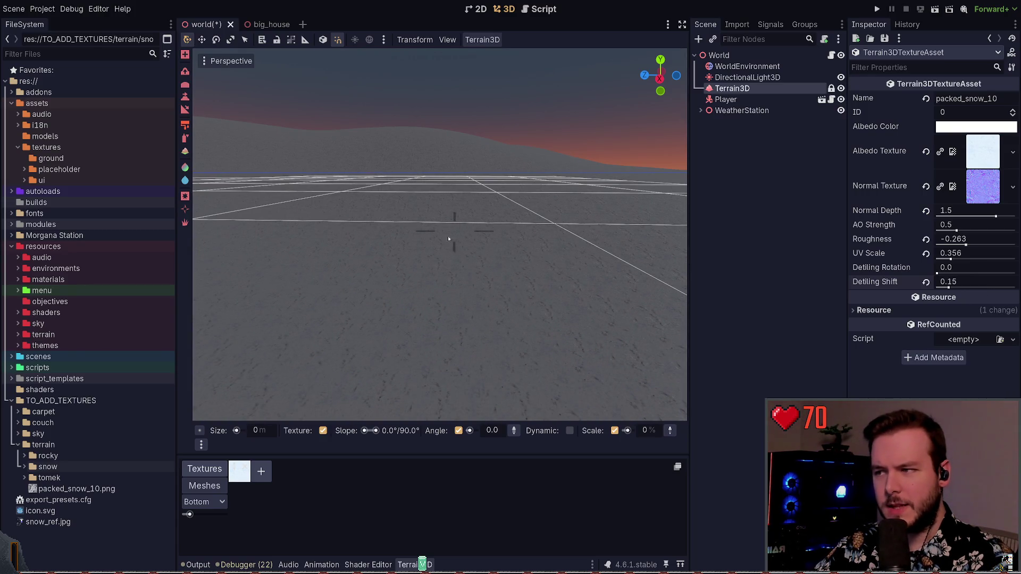
# Step: Expand the snow folder and check the Snow010A colour and normal images against the terrain view
pyautogui.click(24, 466)
pyautogui.scroll(-5, 107, 398)
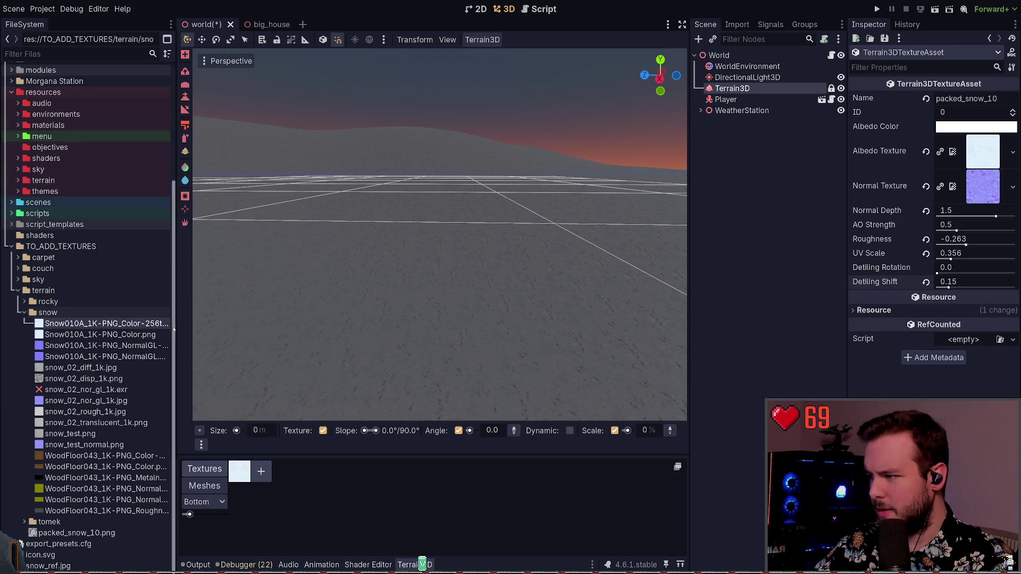
pyautogui.click(87, 335)
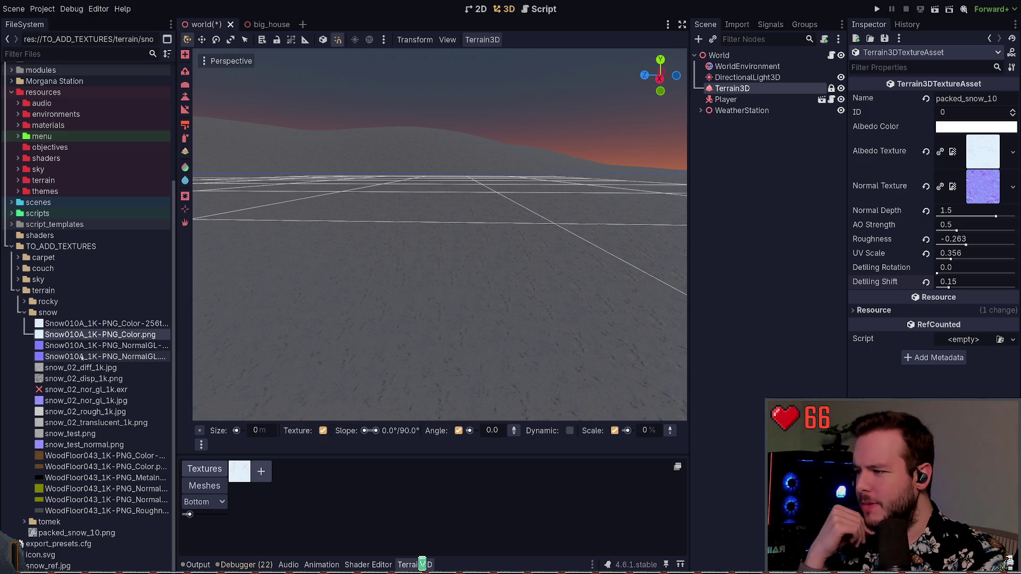
pyautogui.click(83, 357)
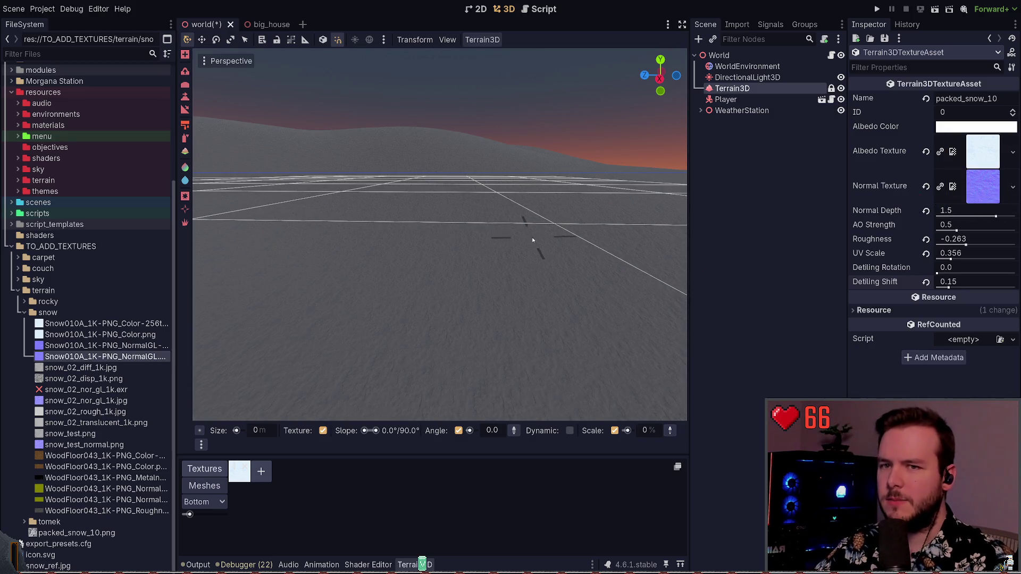
pyautogui.moveTo(533, 240); pyautogui.dragTo(534, 282)
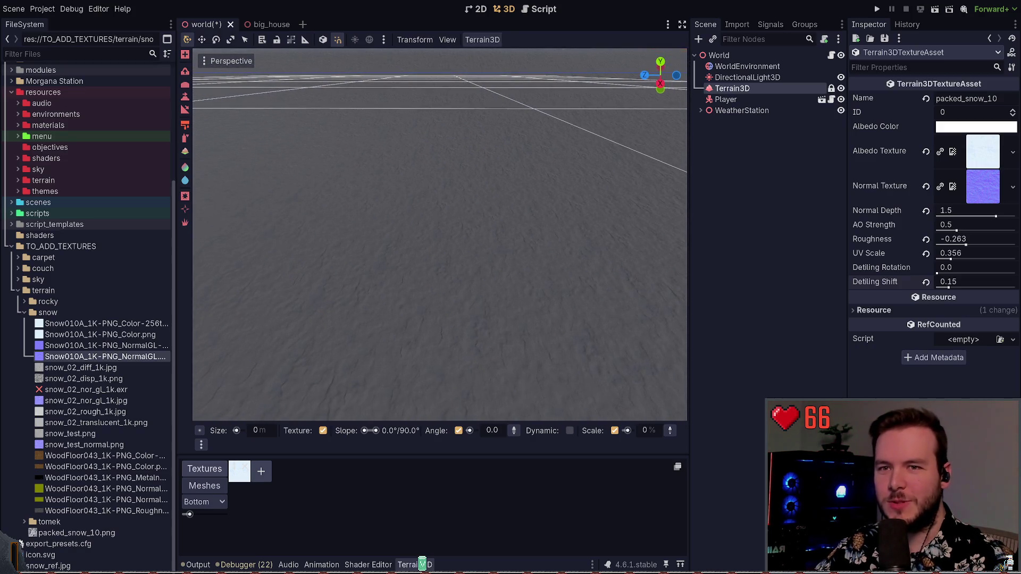
pyautogui.scroll(-1, 373, 298)
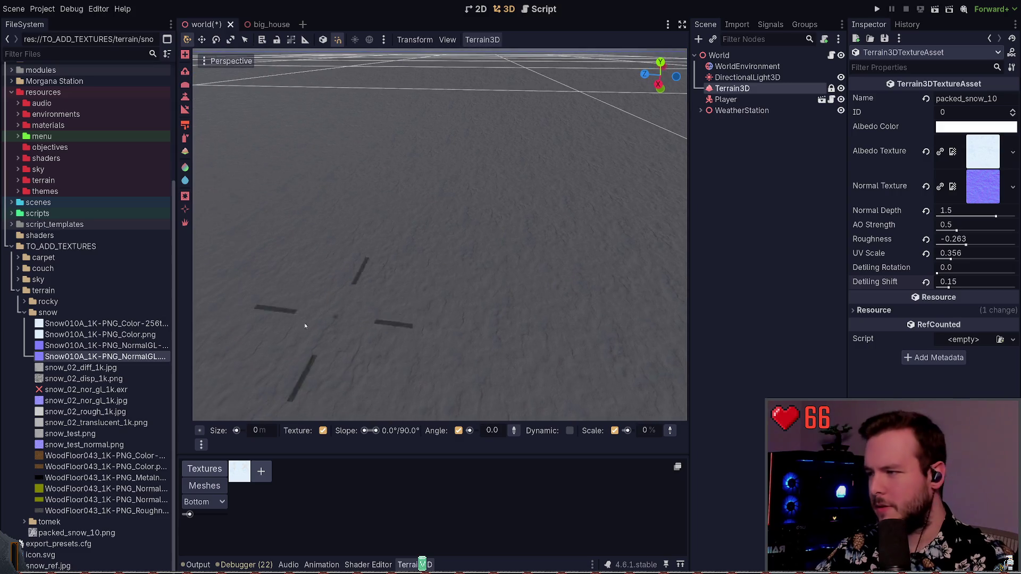
# Step: Drag the Snow010A colour image onto Albedo Texture and save the world scene
pyautogui.click(107, 324)
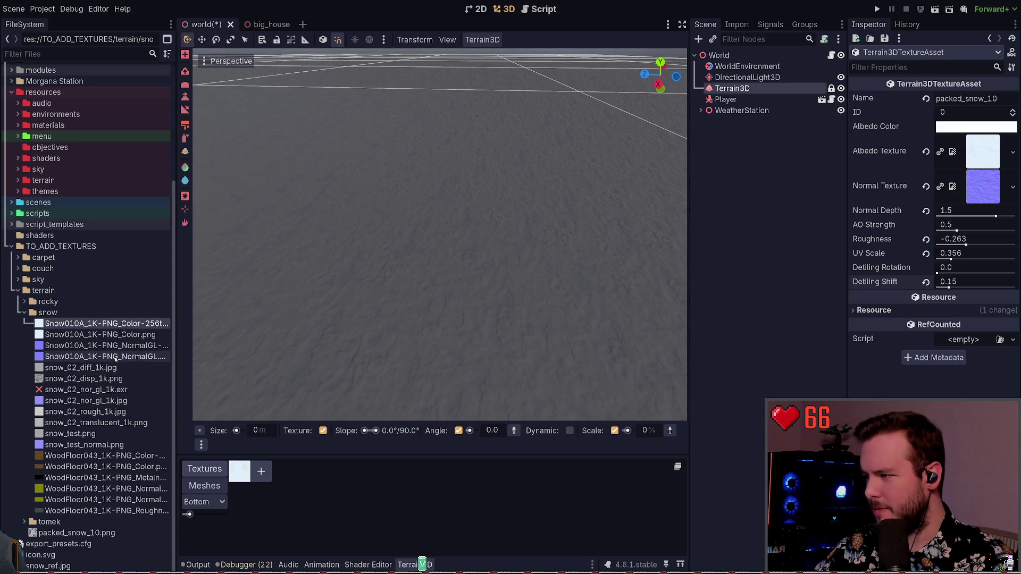
pyautogui.moveTo(106, 334)
pyautogui.mouseDown()
pyautogui.moveTo(641, 283)
pyautogui.moveTo(985, 160)
pyautogui.mouseUp()
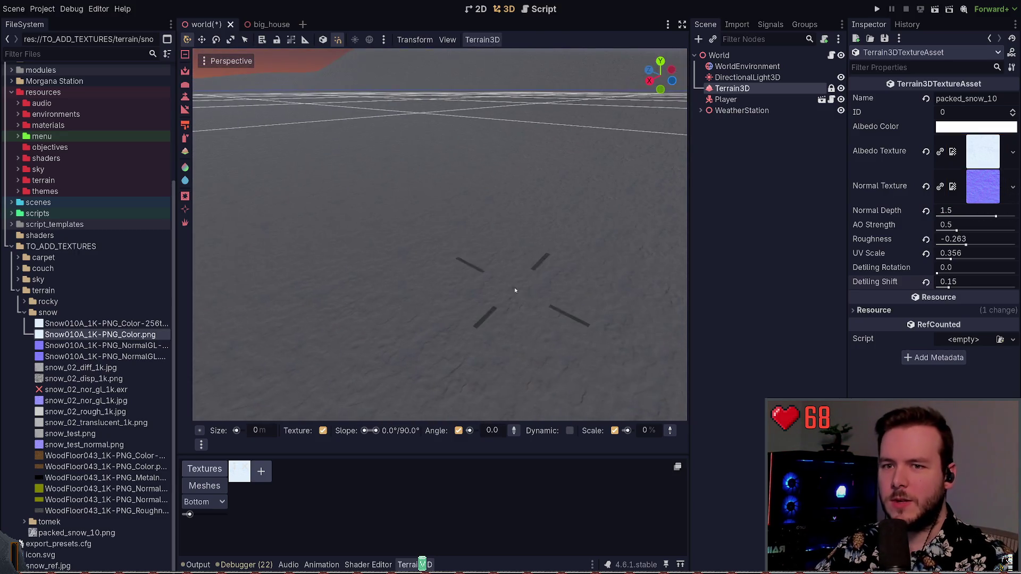
pyautogui.hotkey('ctrl', 's')
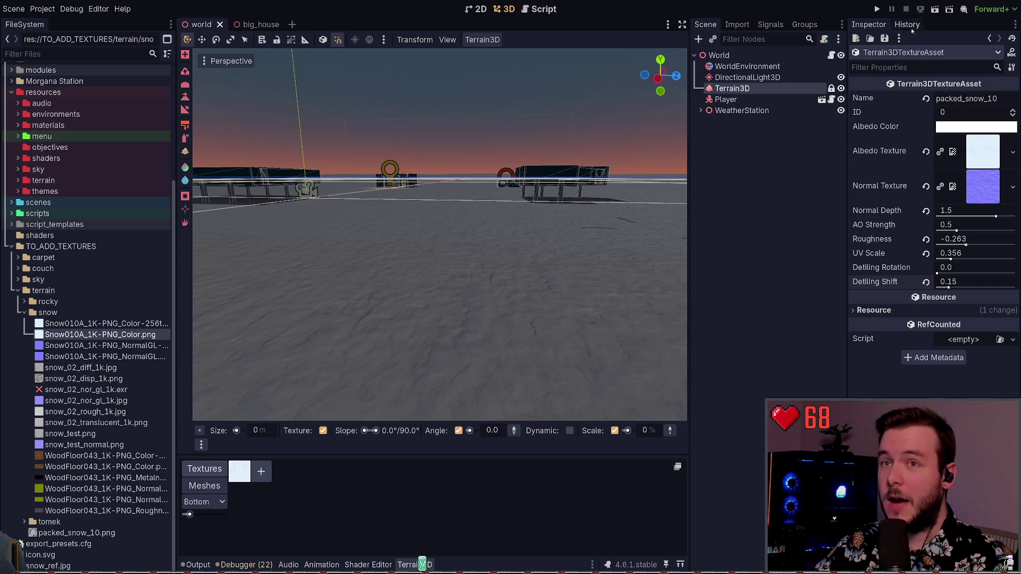
# Step: Run the game and walk across the snow toward the compound
pyautogui.click(877, 9)
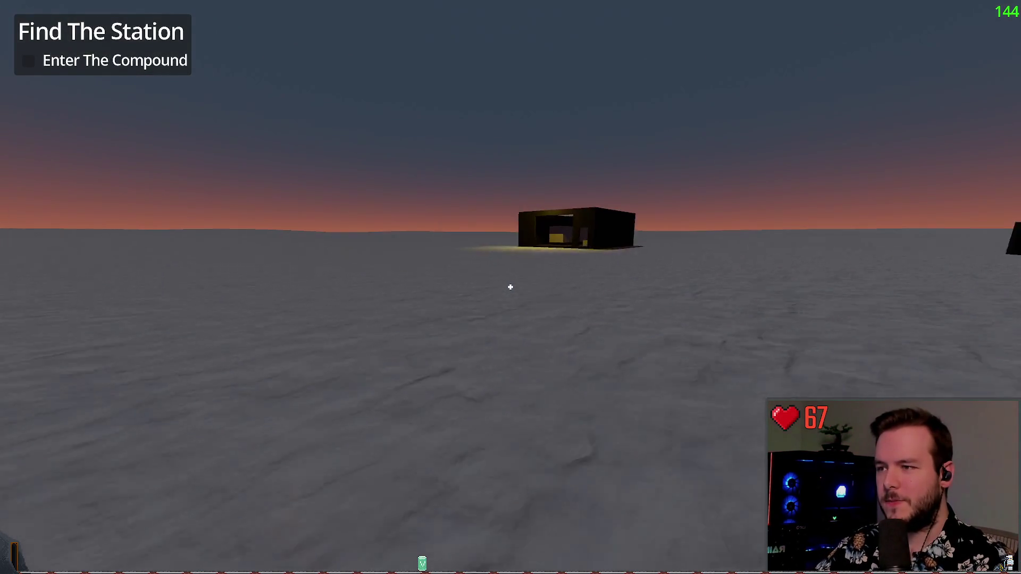
pyautogui.press('w')
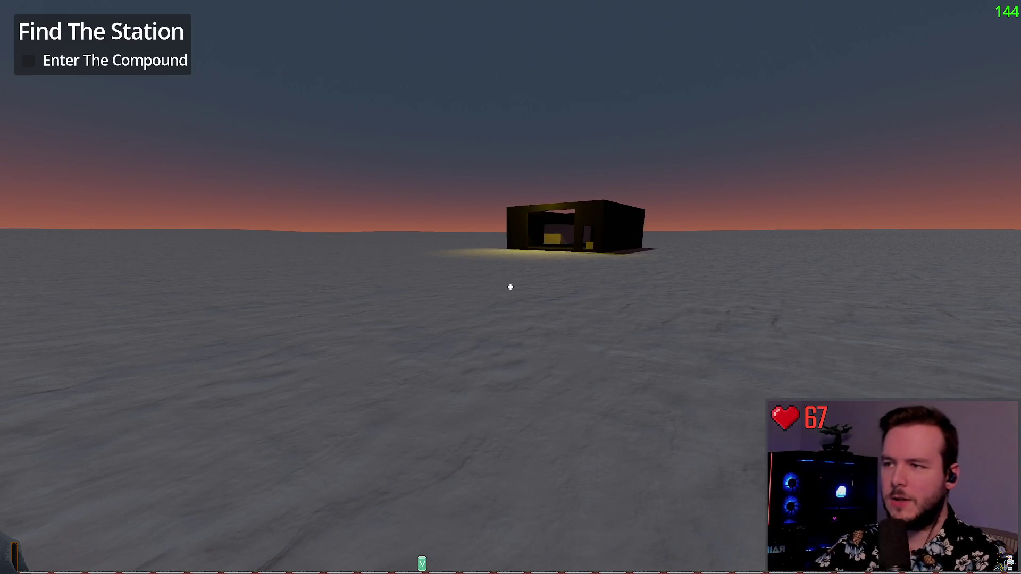
pyautogui.press('w')
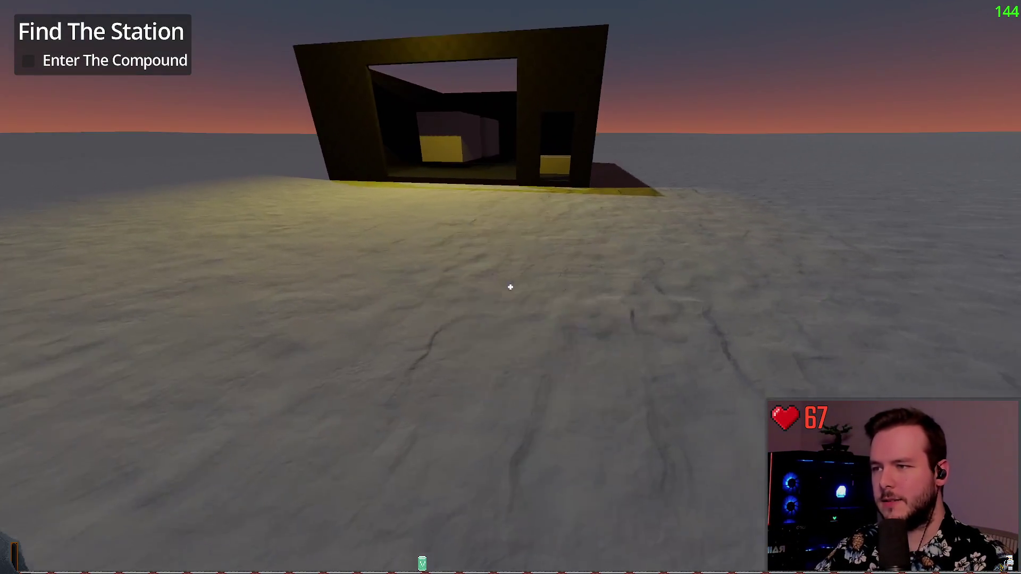
pyautogui.press('w')
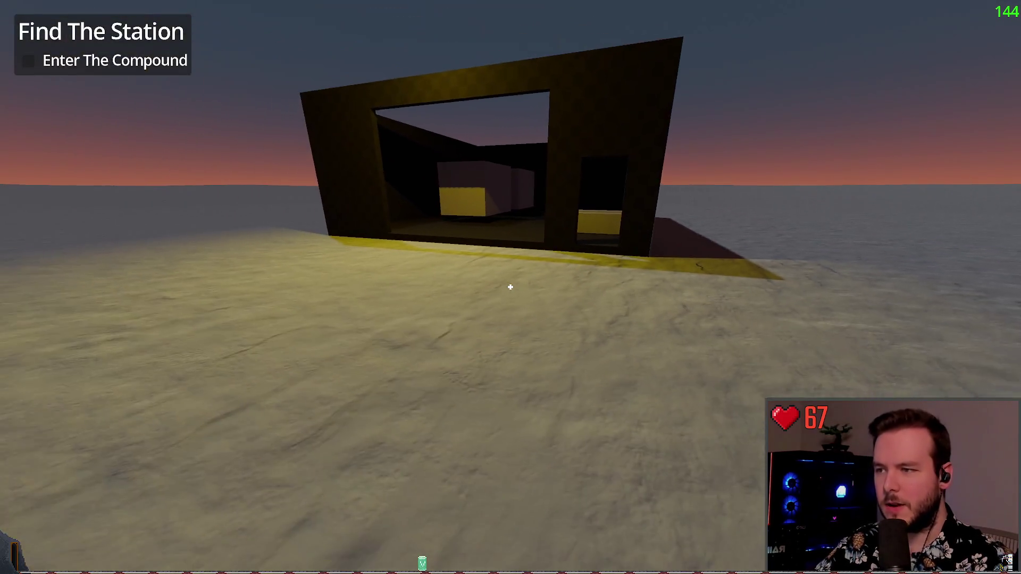
# Step: Walk up to the nearby building, looking down at the snow and out to the horizon
pyautogui.moveTo(511, 287)
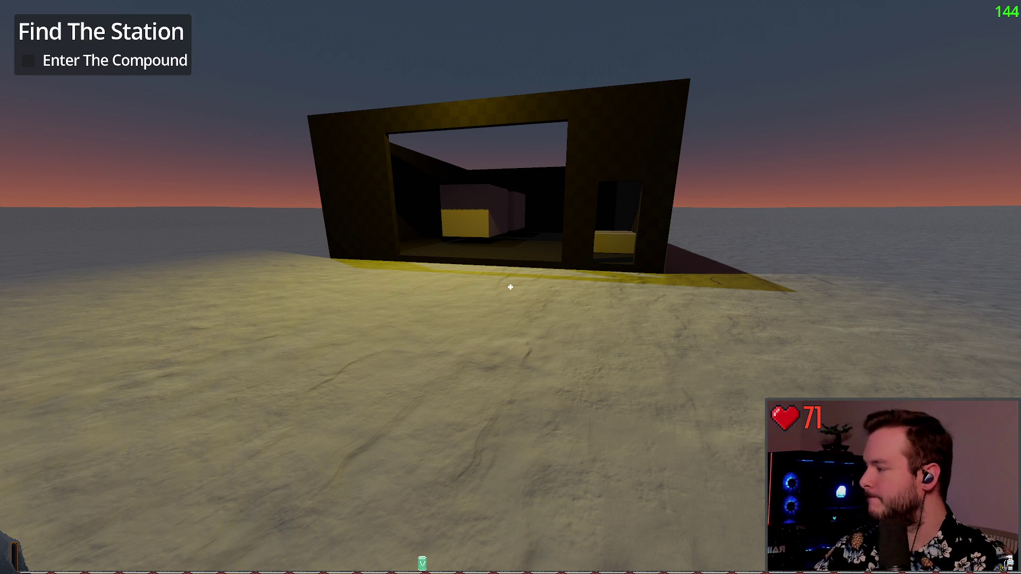
pyautogui.press('w')
pyautogui.press('w')
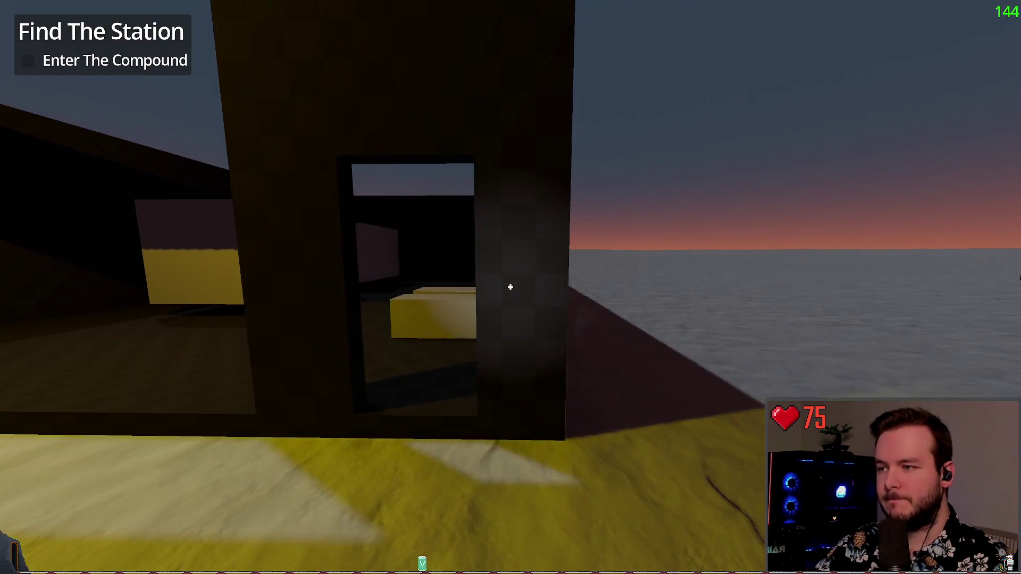
pyautogui.press('w')
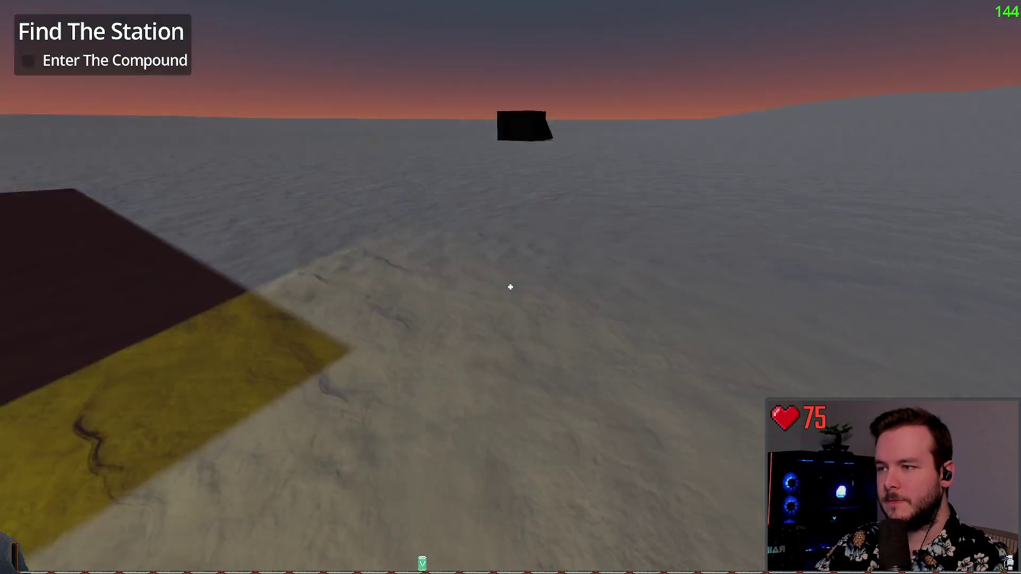
pyautogui.press('w')
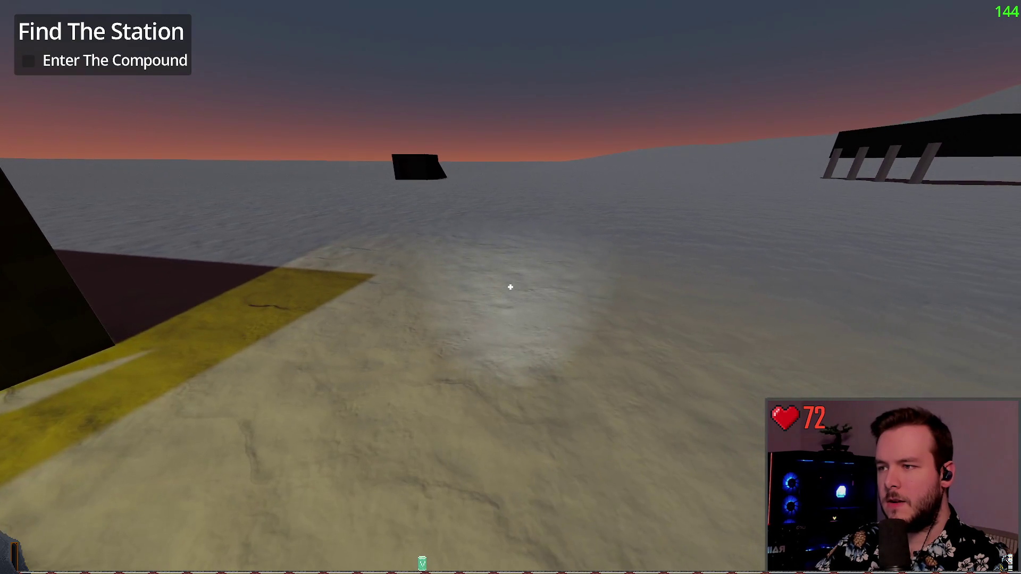
pyautogui.press('w')
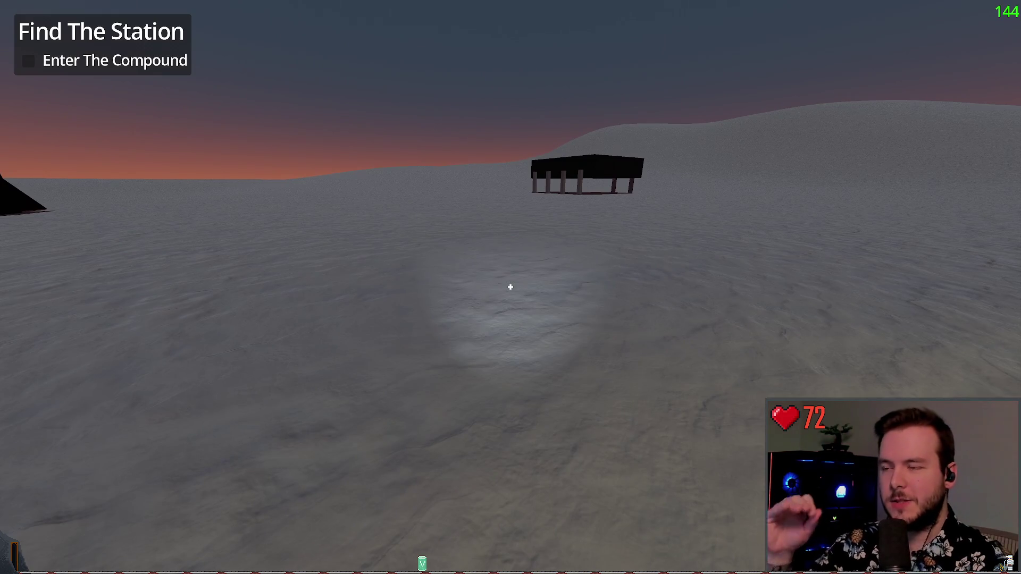
pyautogui.press('w')
pyautogui.press('w')
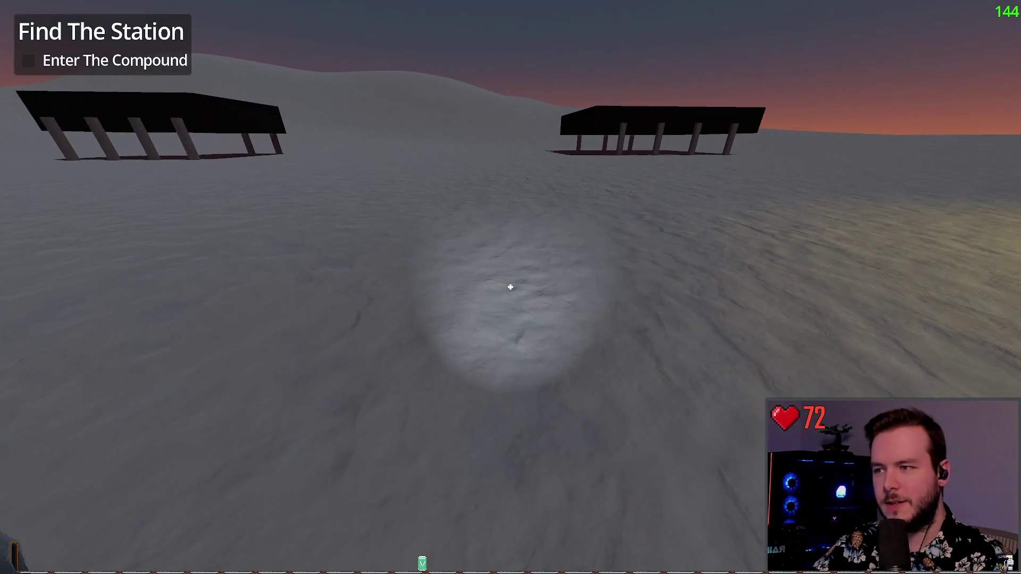
pyautogui.press('w')
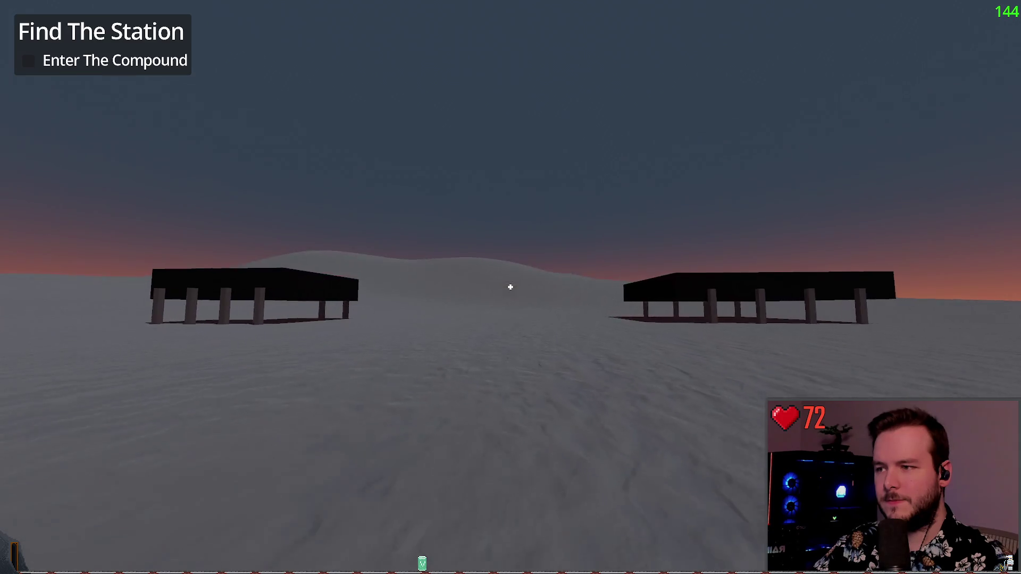
pyautogui.press('w')
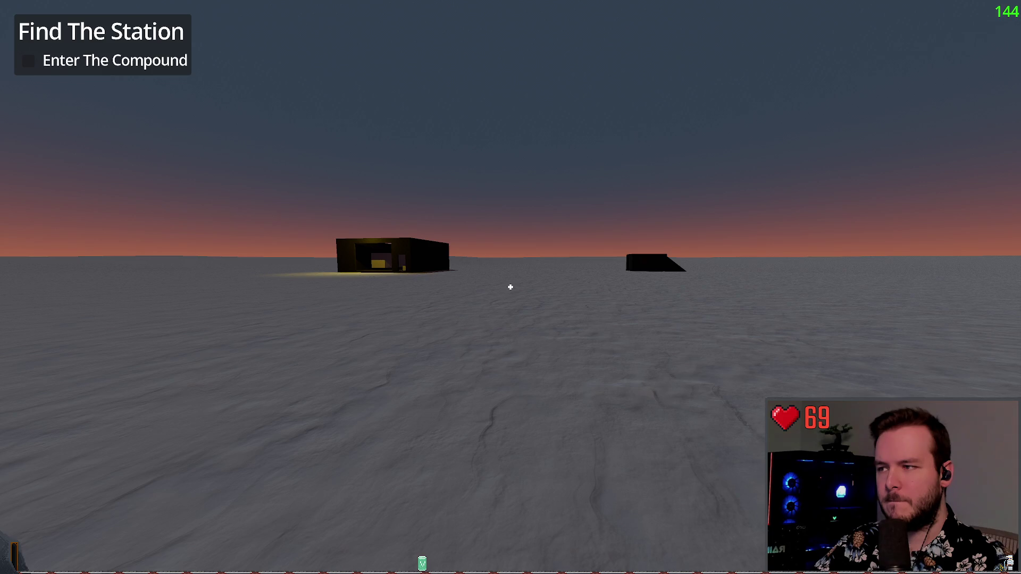
# Step: Approach the black raised platform while watching the snow, then head for the lit building
pyautogui.press('w')
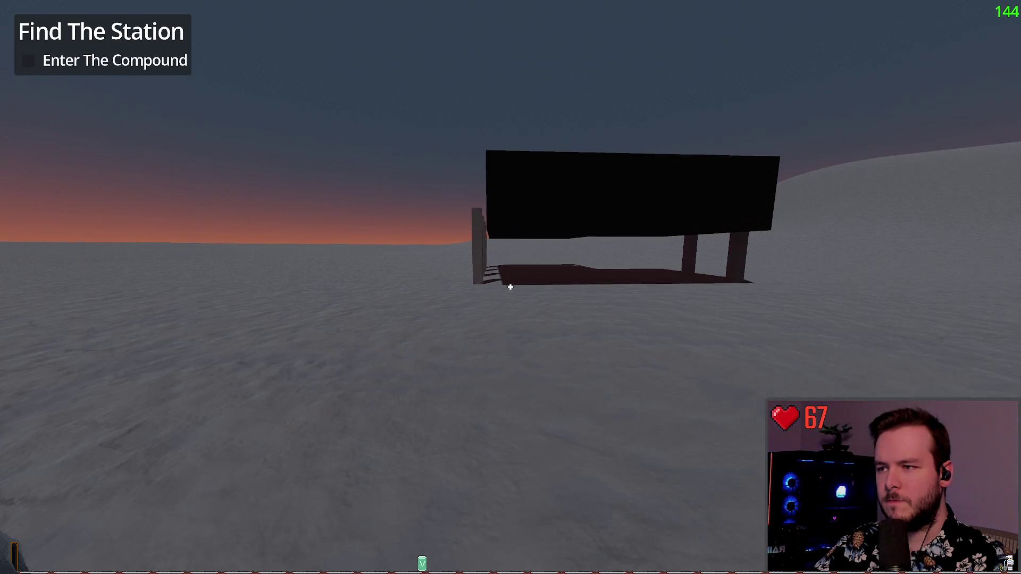
pyautogui.press('f')
pyautogui.moveTo(510, 287)
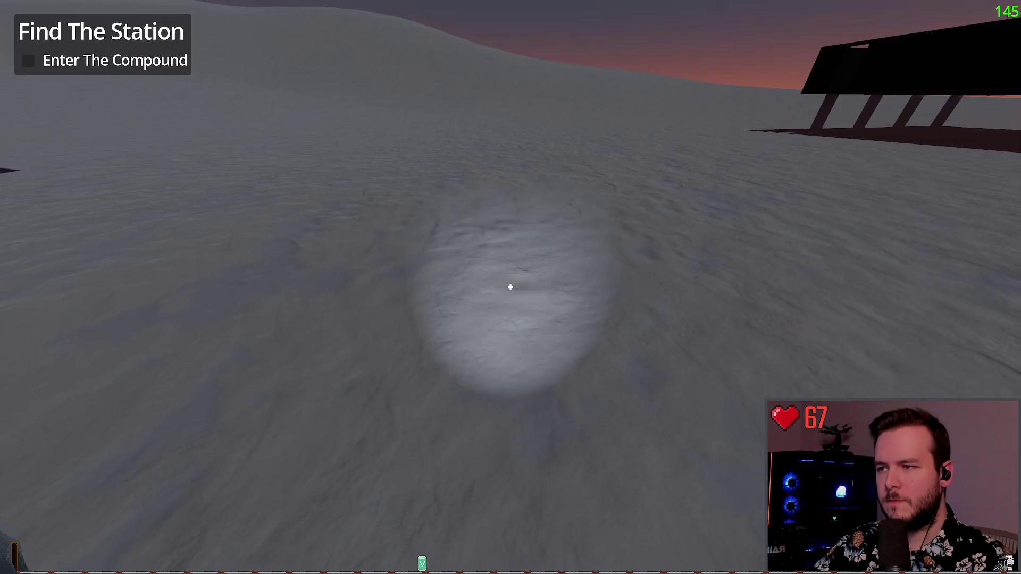
pyautogui.press('w')
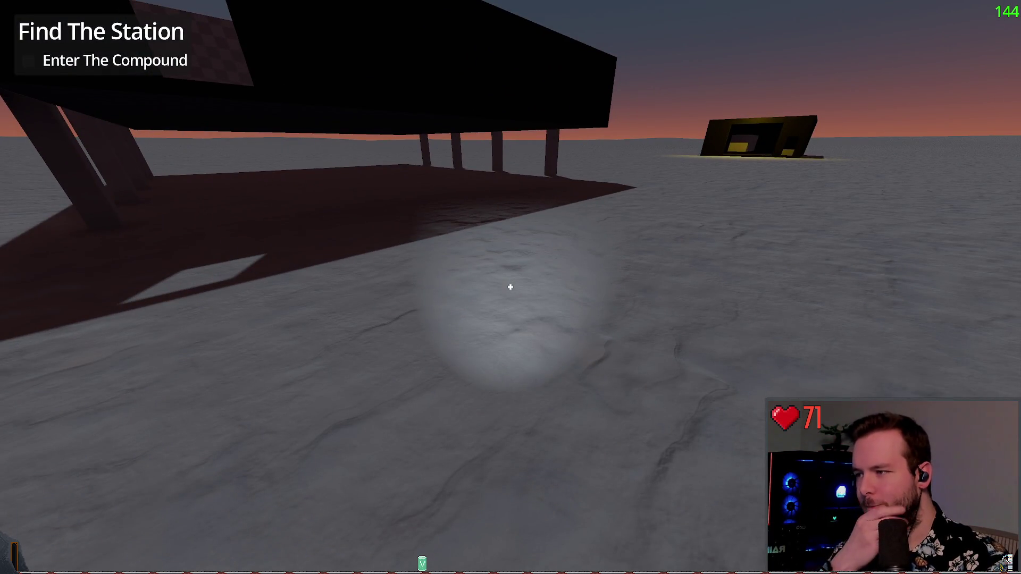
pyautogui.press('w')
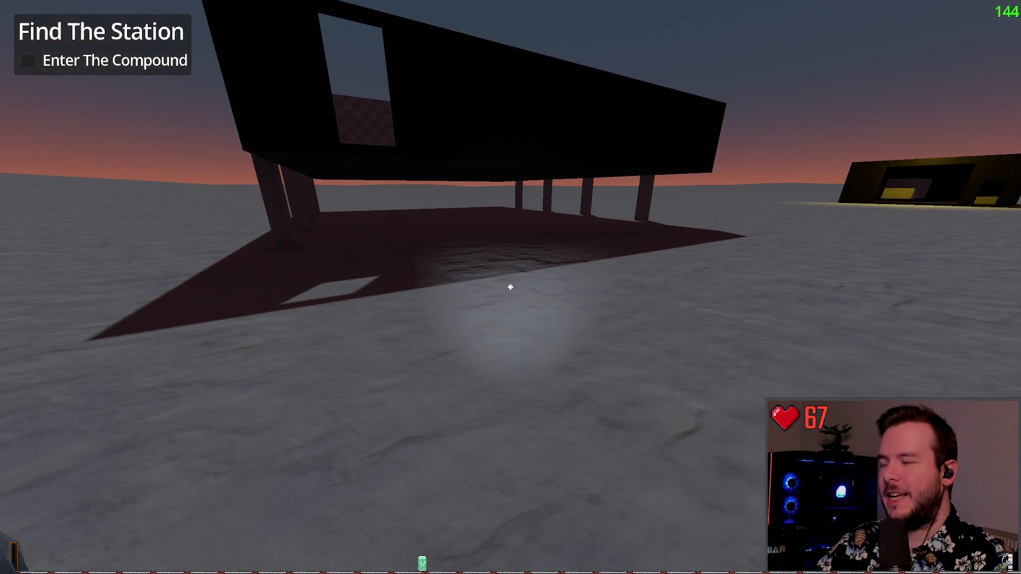
pyautogui.press('w')
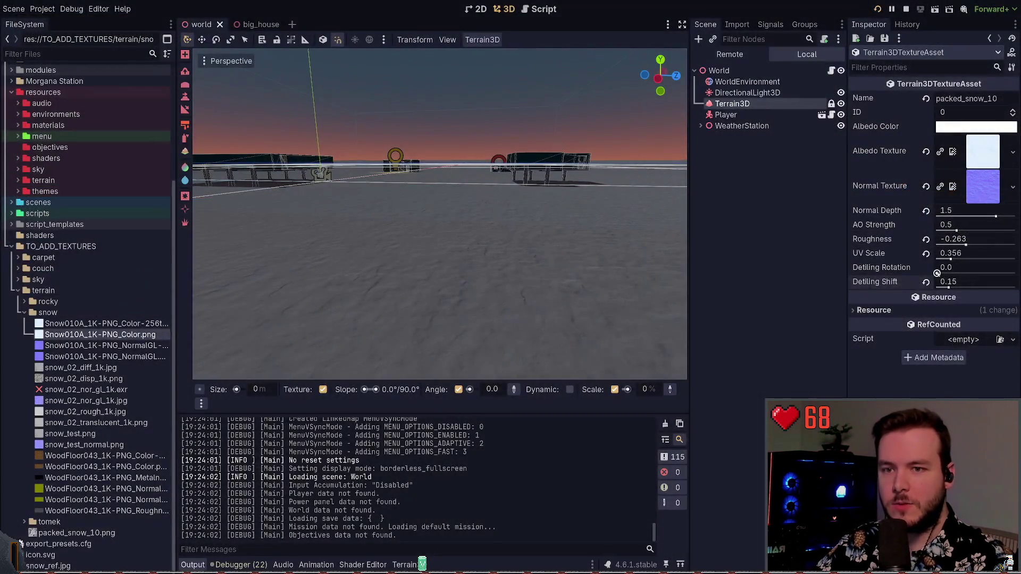
# Step: Set the snow texture's Detiling Rotation to 0.1, then to 0.5
pyautogui.click(952, 267)
pyautogui.write('0.15')
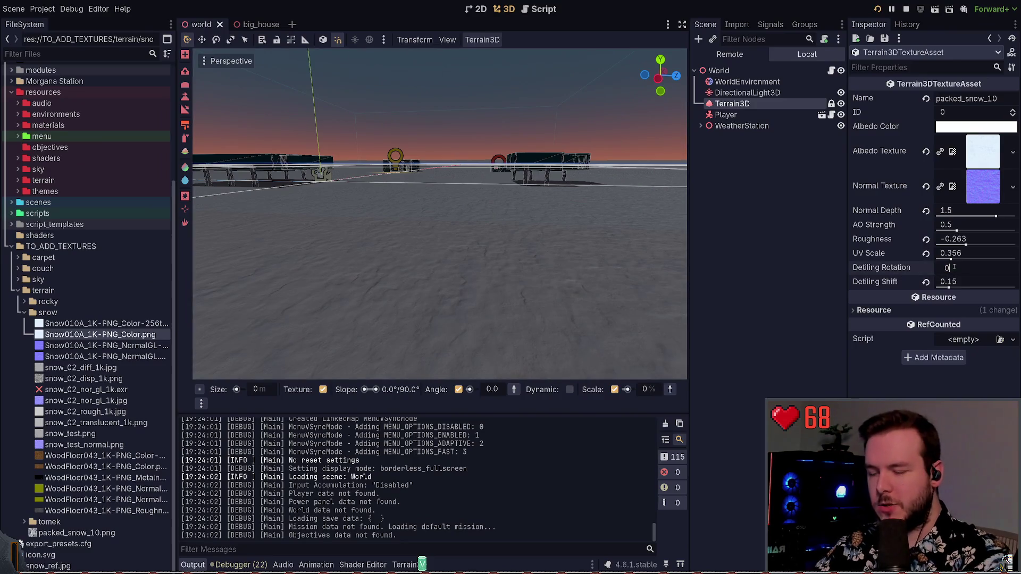
pyautogui.press('Return')
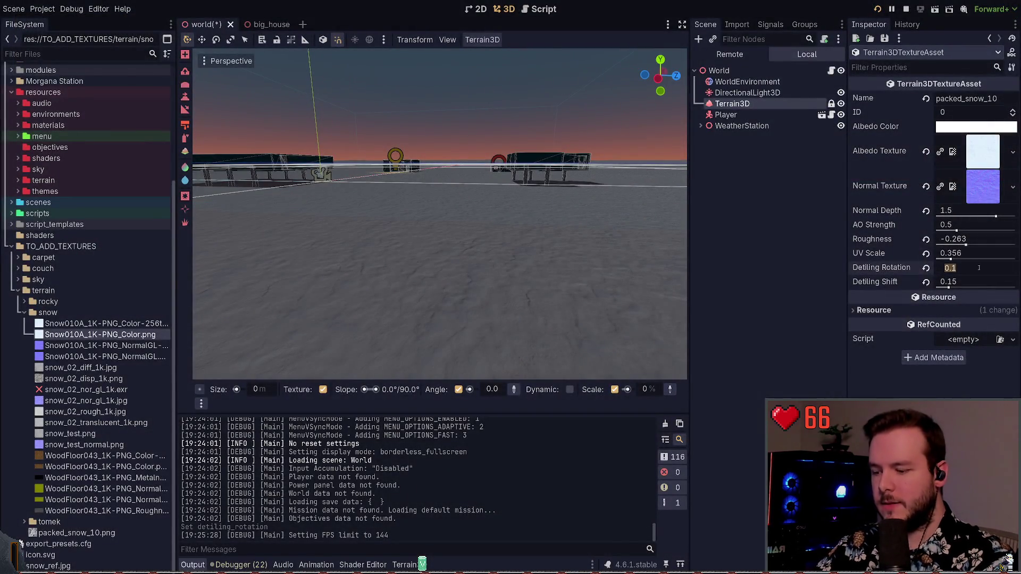
pyautogui.write('0.5')
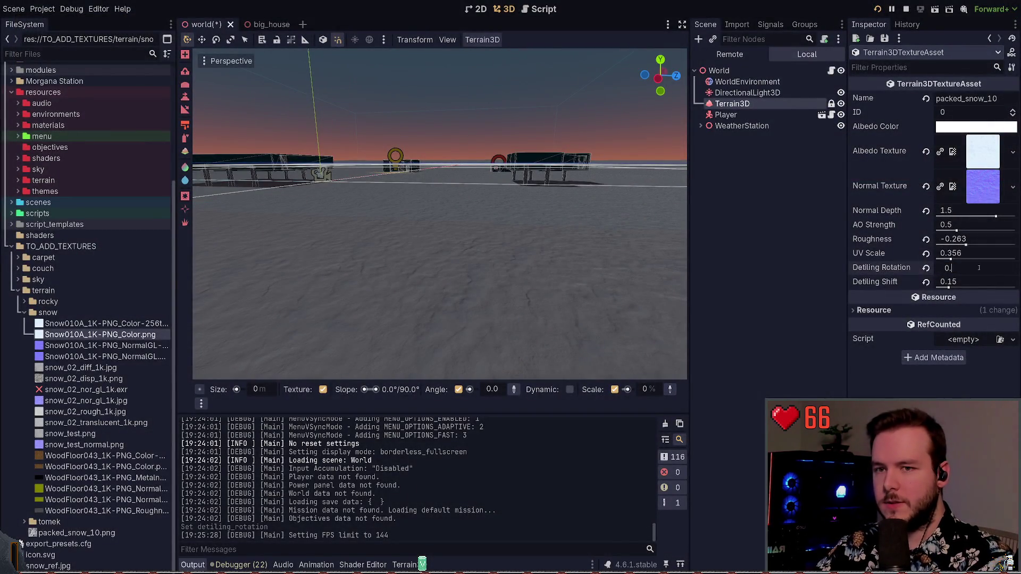
pyautogui.press('Return')
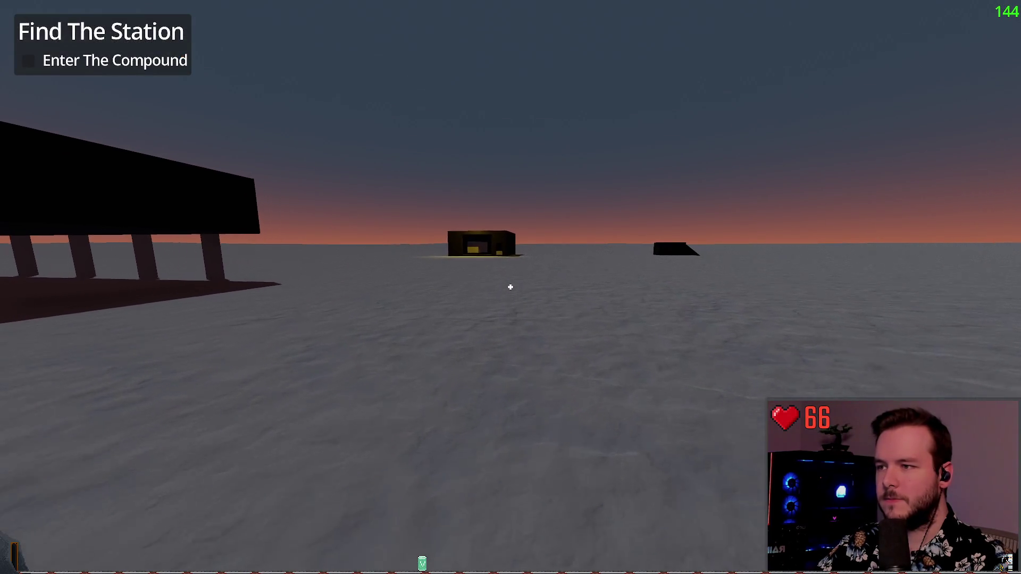
# Step: Walk past the lit building in-game to check the snow, then quit back to the editor
pyautogui.press('f')
pyautogui.press('w')
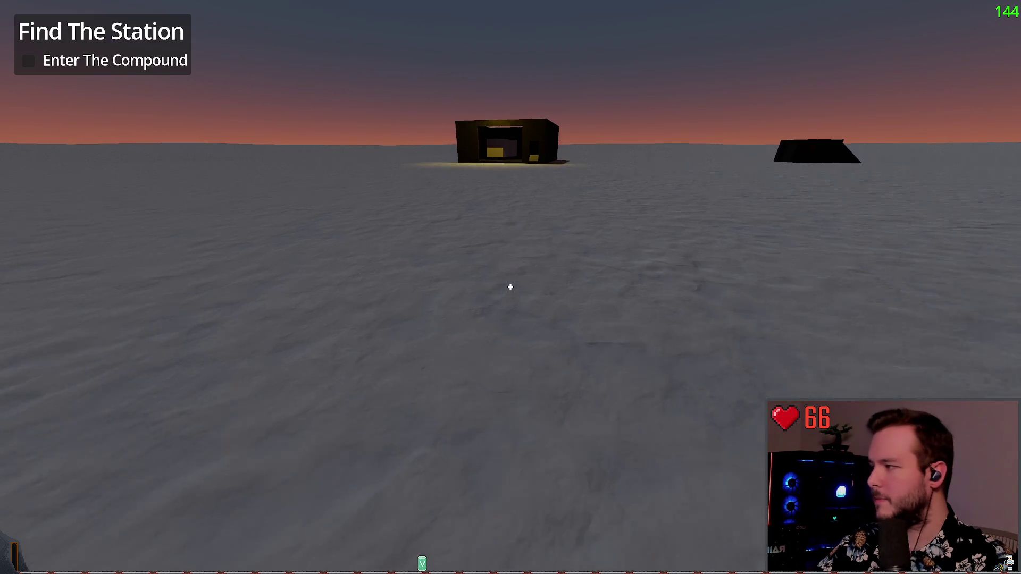
pyautogui.press('w')
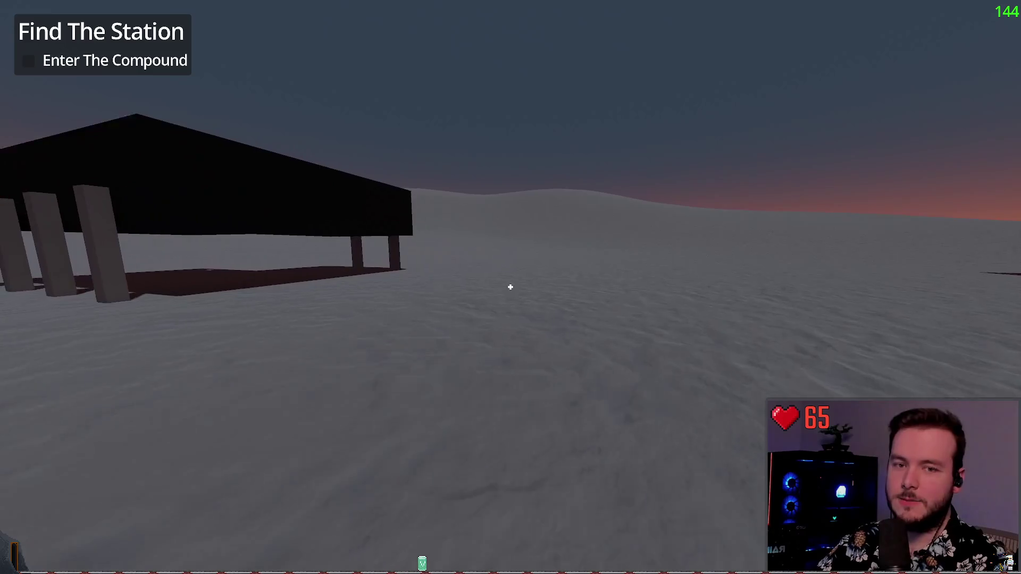
pyautogui.press('Escape')
pyautogui.click(50, 365)
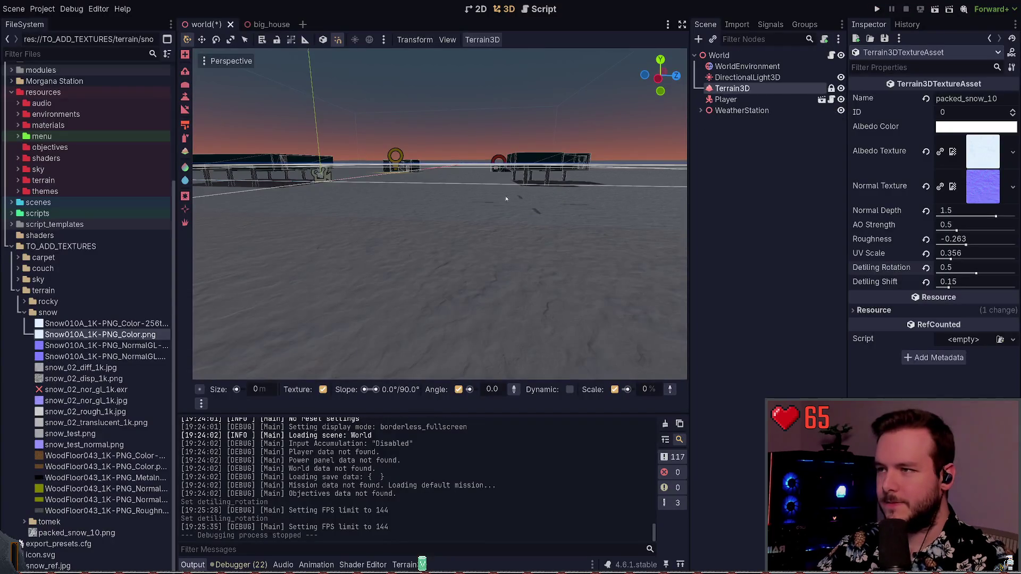
# Step: Switch to Obsidian and open Drawings/People Positions.excalidraw, the station map
pyautogui.hotkey('alt', 'Tab')
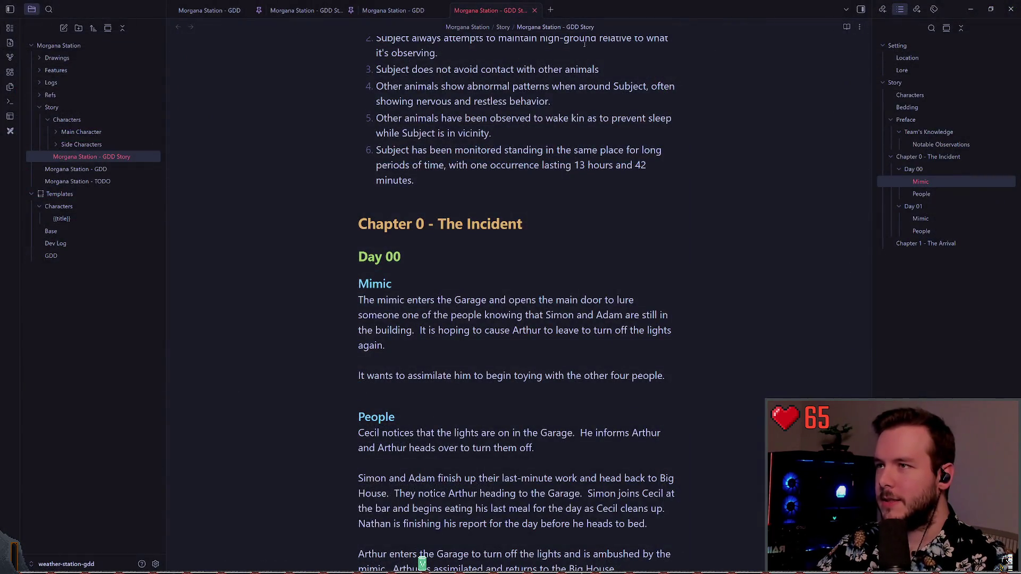
pyautogui.scroll(4, 210, 232)
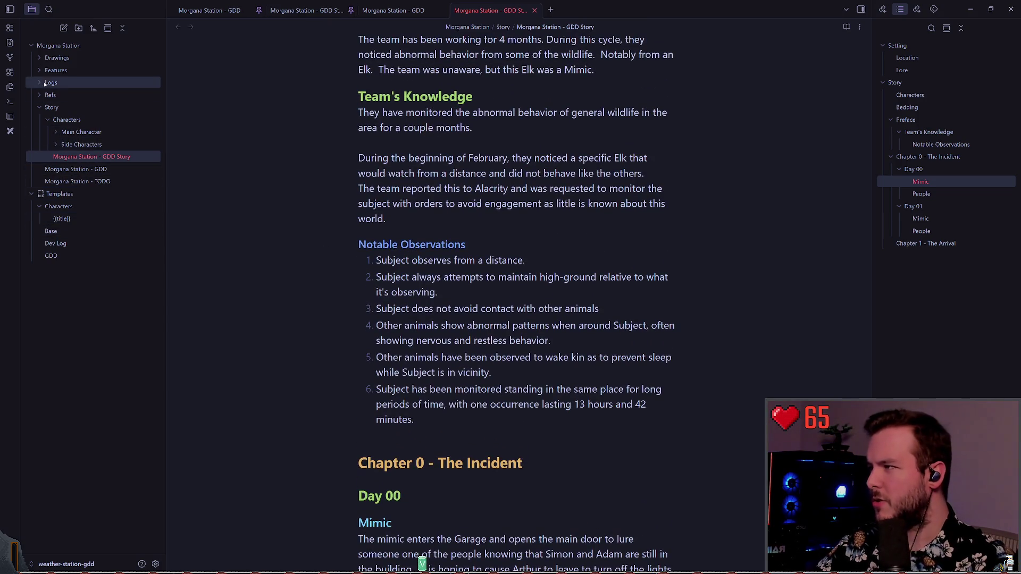
pyautogui.click(128, 58)
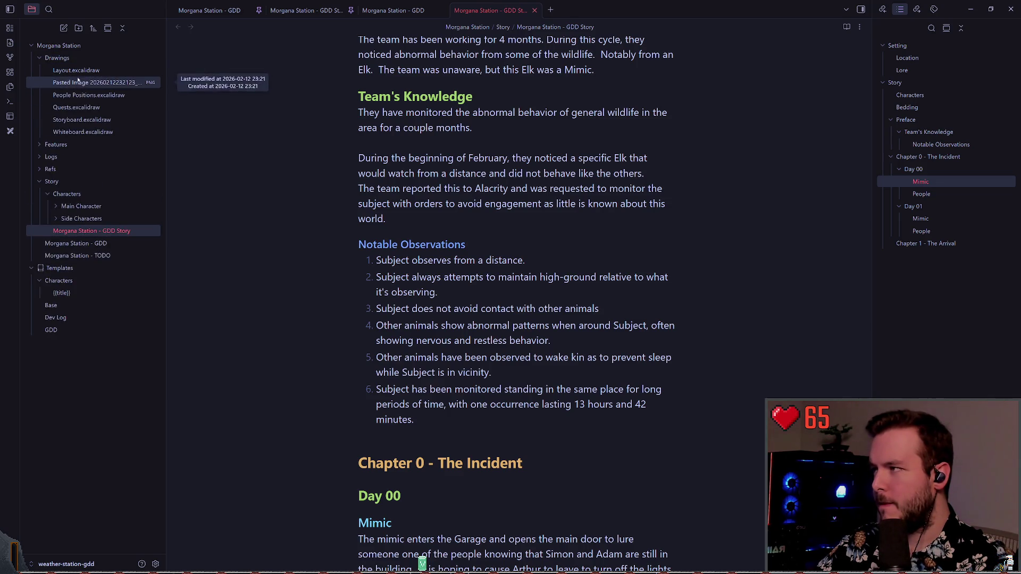
pyautogui.click(75, 95)
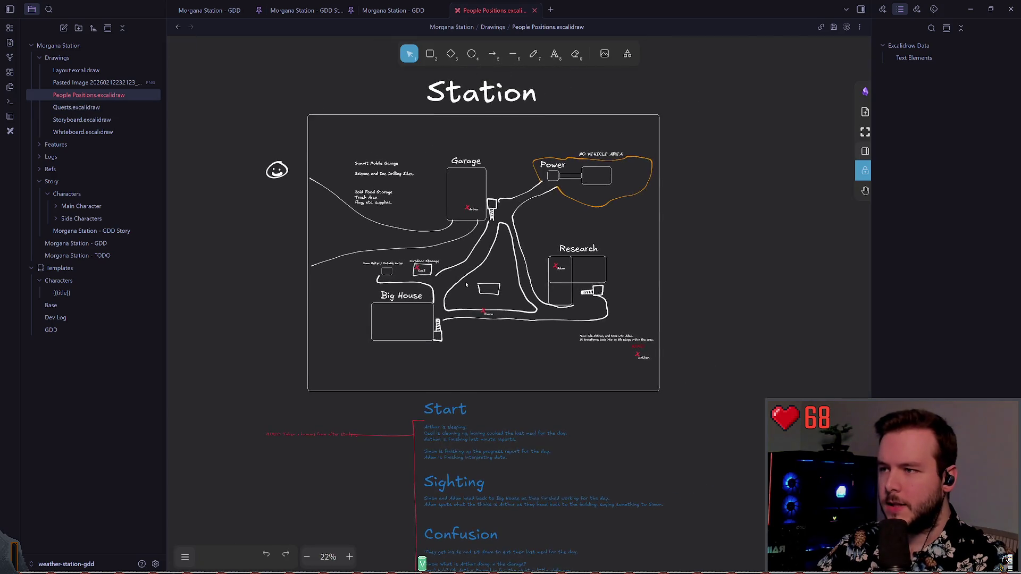
pyautogui.scroll(3, 432, 301)
pyautogui.hscroll(1, 441, 220)
pyautogui.scroll(-1, 441, 219)
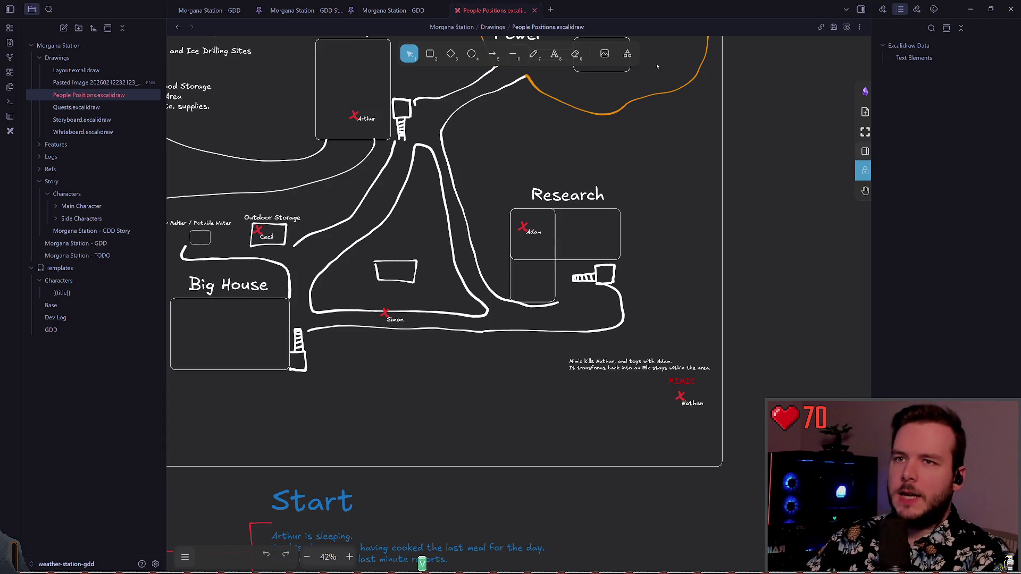
# Step: Return to Godot and walk forward toward the buildings in the running playtest
pyautogui.hotkey('alt', 'Tab')
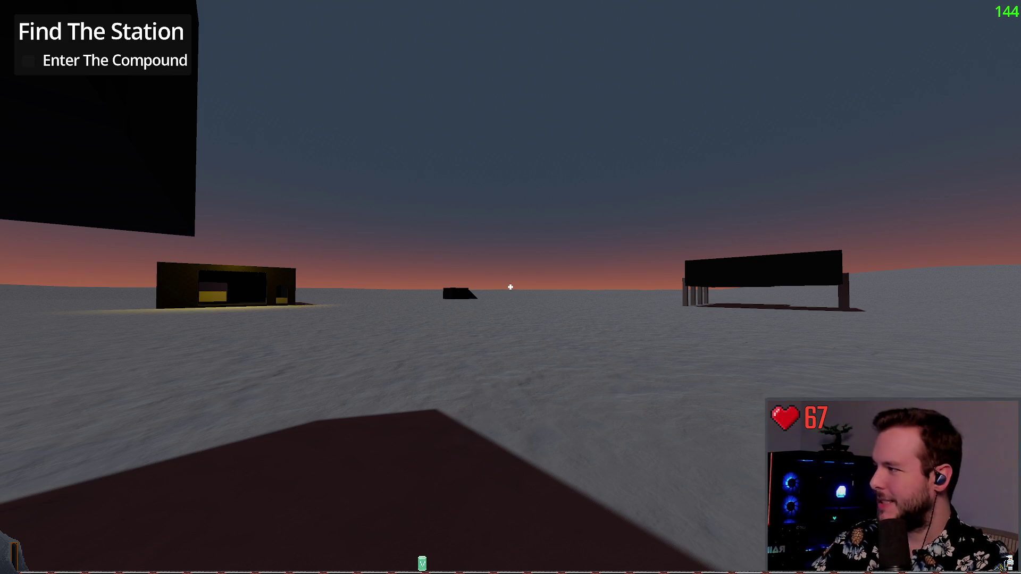
pyautogui.press('w')
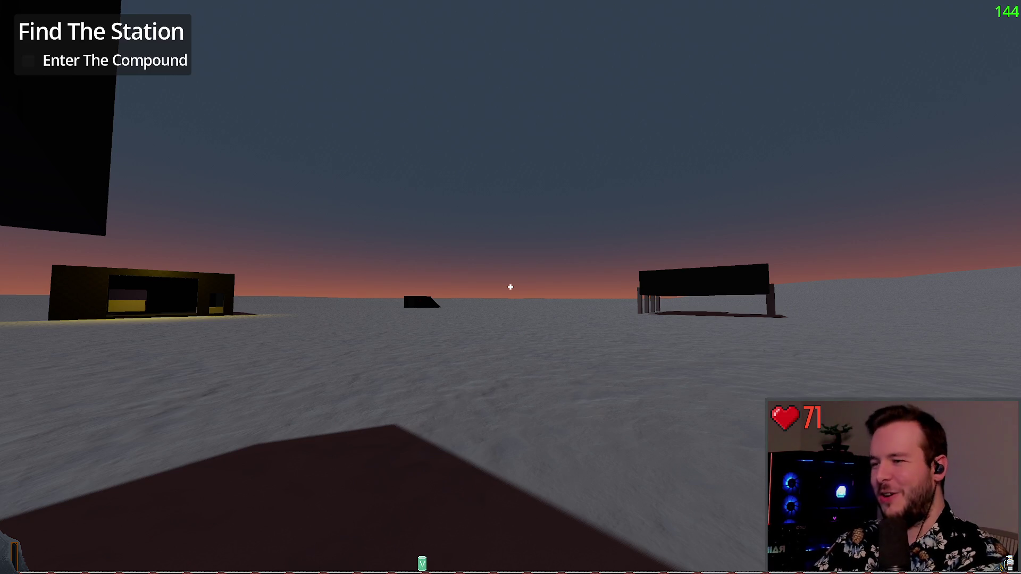
# Step: Walk under the overhead structure and through the doorway into the dark room
pyautogui.press('w')
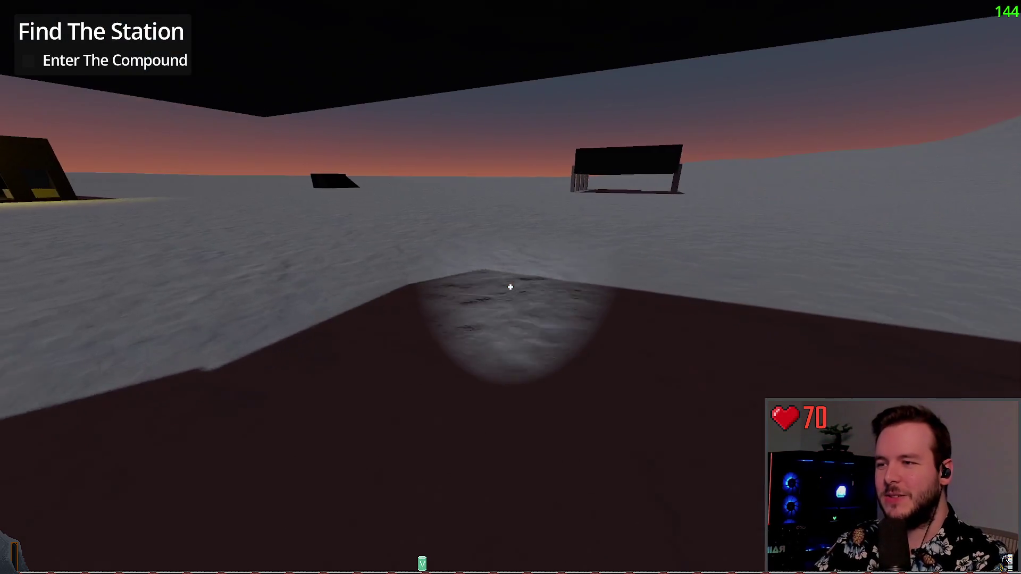
pyautogui.press('w')
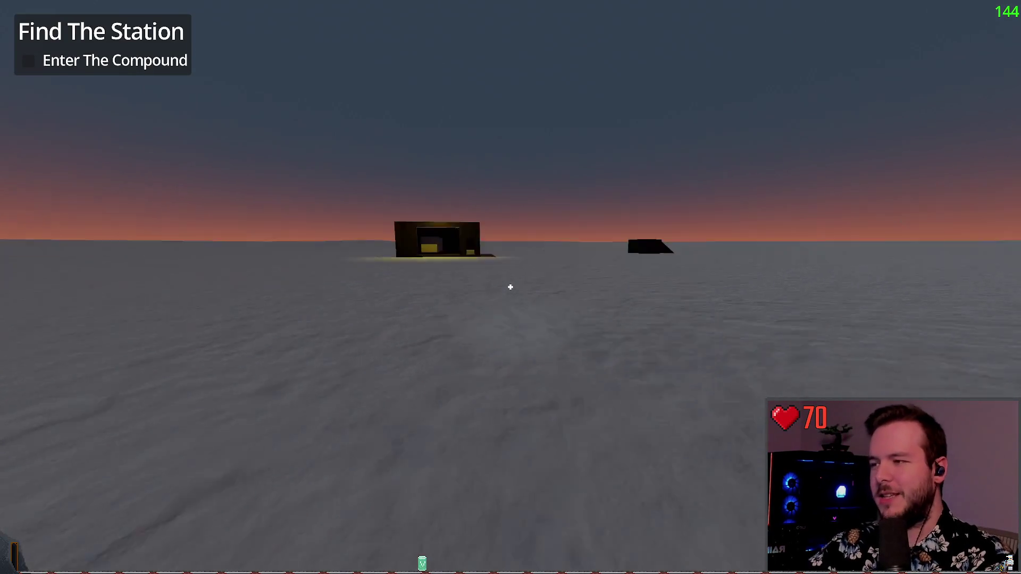
pyautogui.press('w')
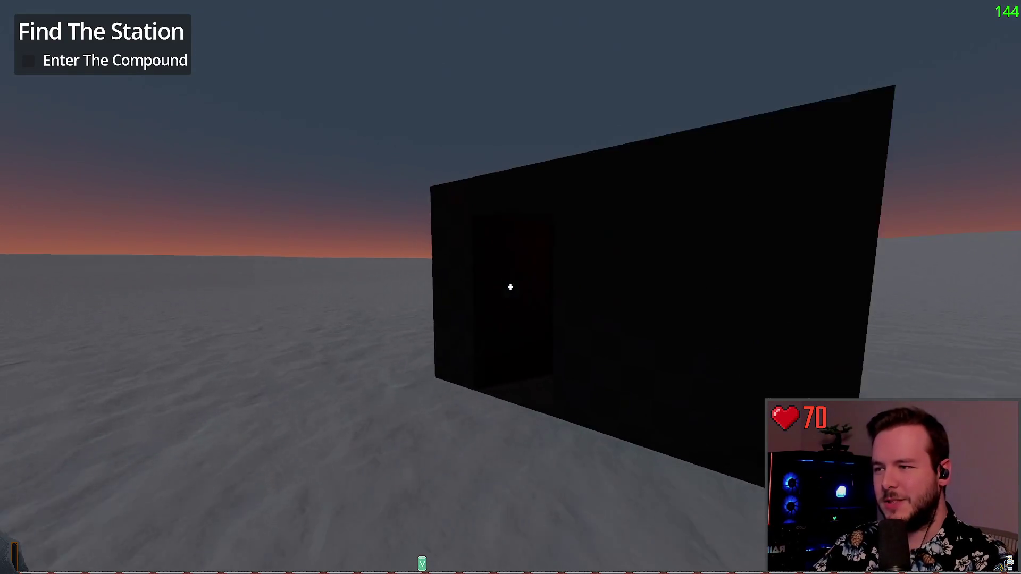
pyautogui.press('w')
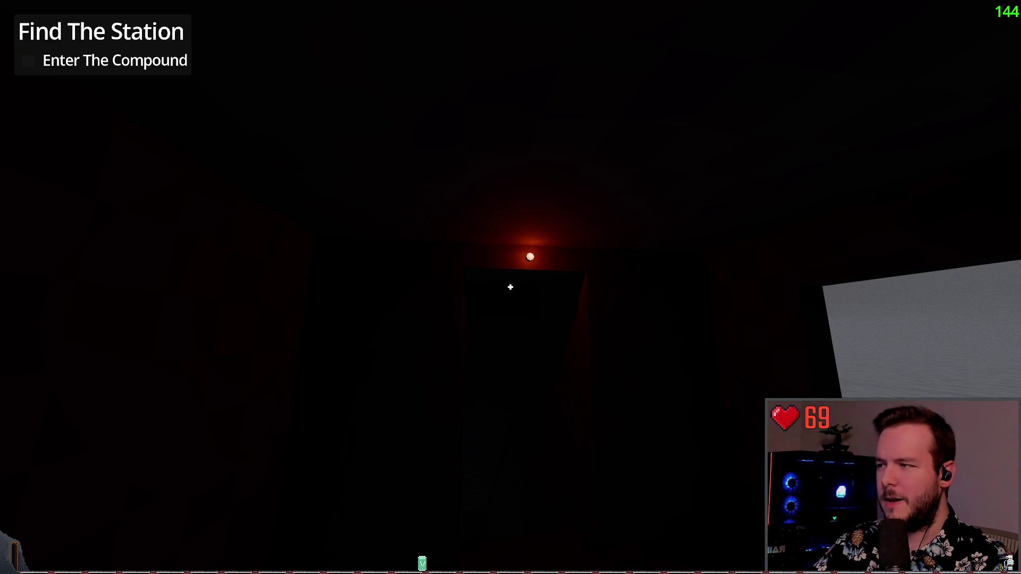
# Step: Toggle the flashlight while moving through the red-lit corridor, then back out onto the snow
pyautogui.press('f')
pyautogui.press('f')
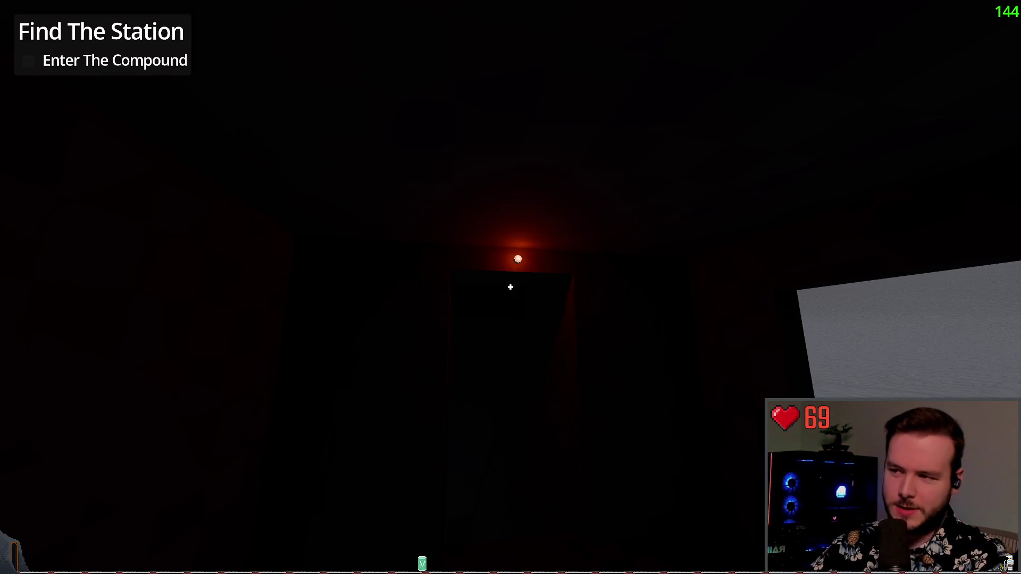
pyautogui.press('f')
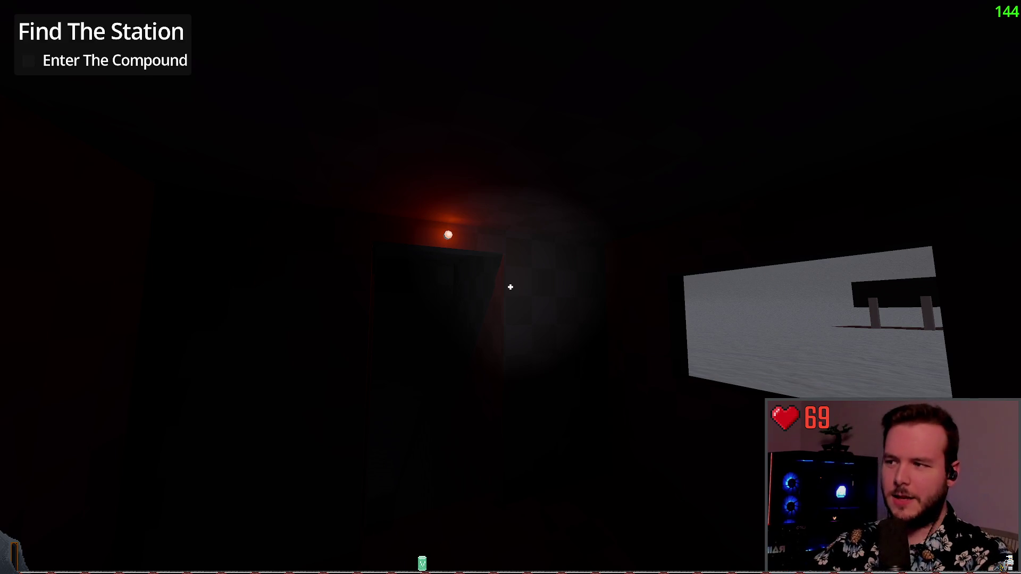
pyautogui.press('w')
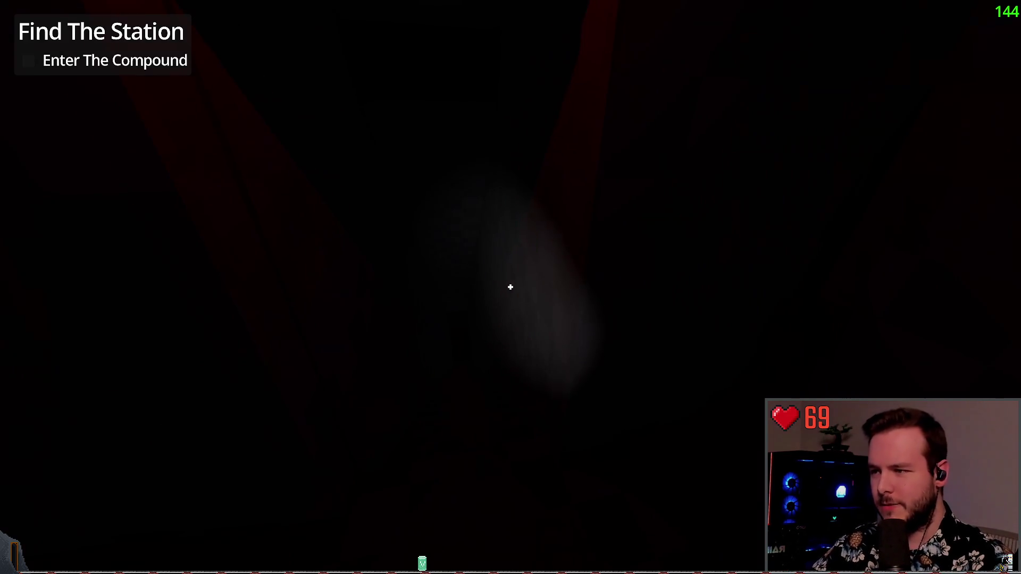
pyautogui.press('f')
pyautogui.press('f')
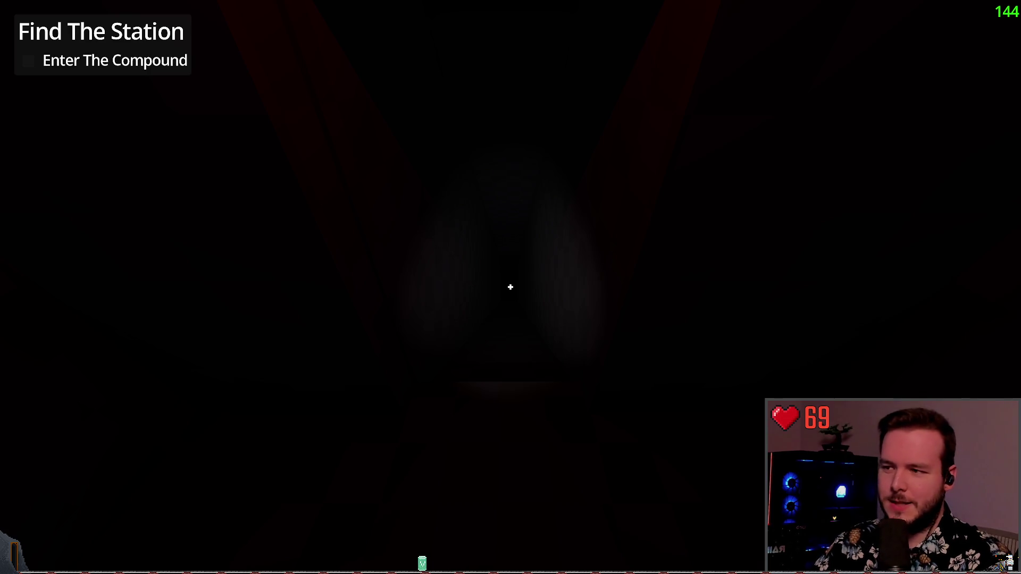
pyautogui.press('f')
pyautogui.press('f')
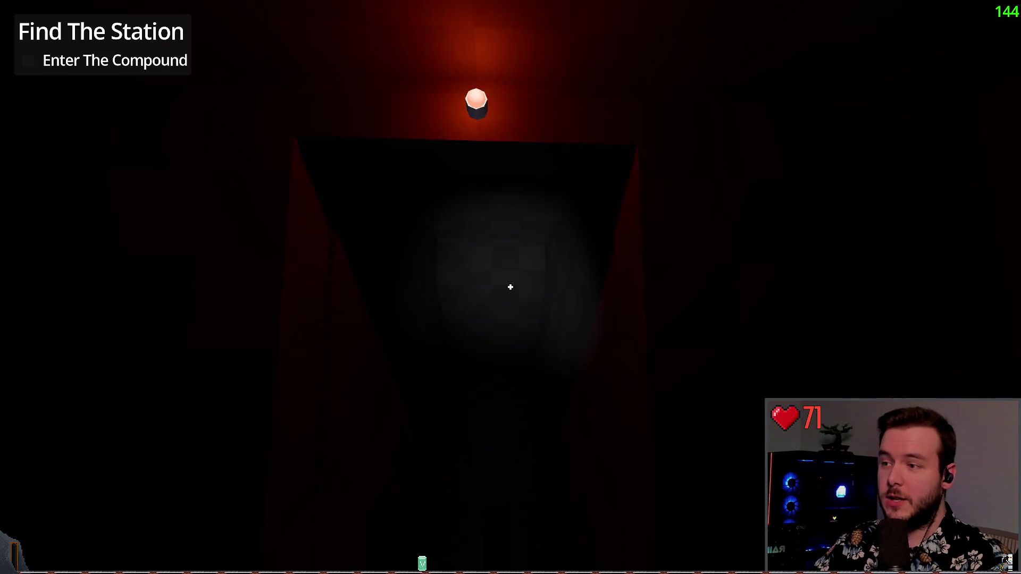
pyautogui.press('f')
pyautogui.press('s')
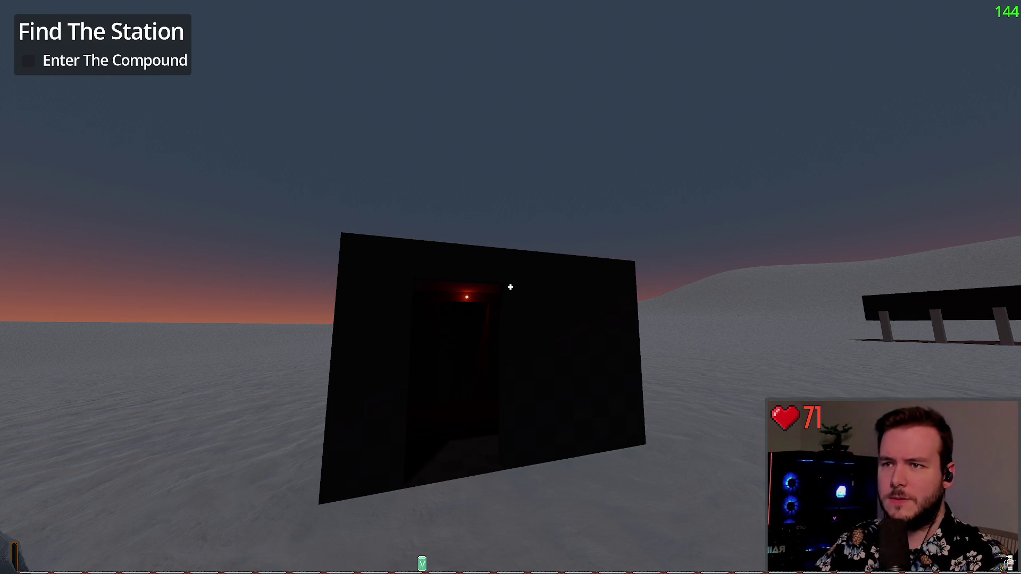
# Step: Stop the game with F8 and relaunch it with F5
pyautogui.press('F8')
pyautogui.press('F5')
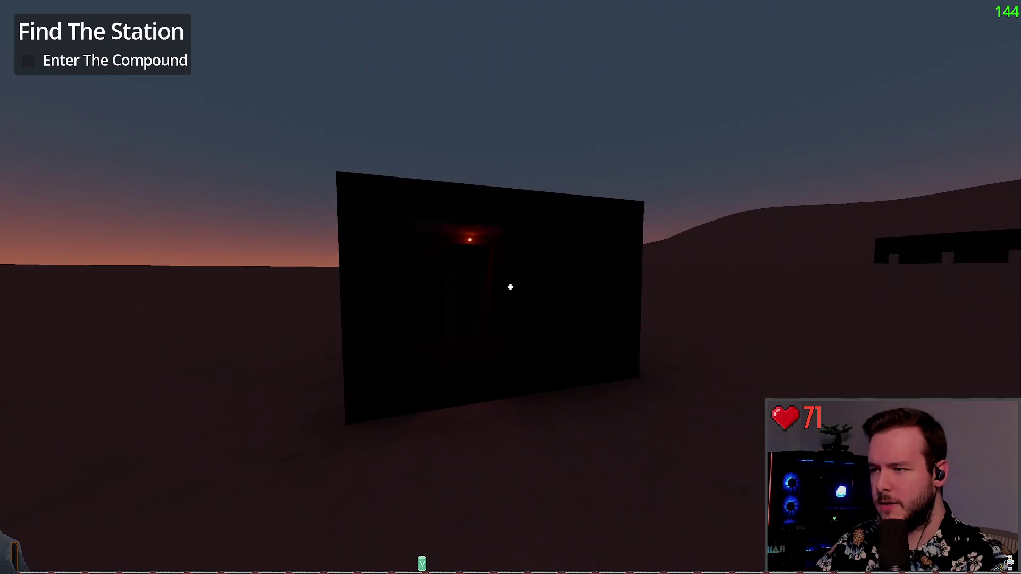
# Step: Walk around the dark building's wall and back to the red-lit doorway
pyautogui.press('w')
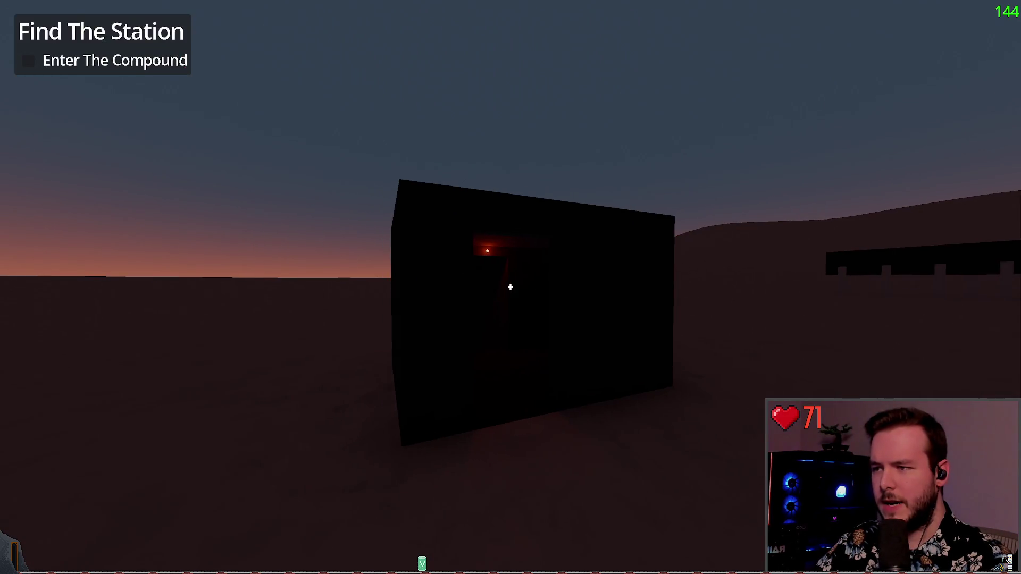
pyautogui.press('w')
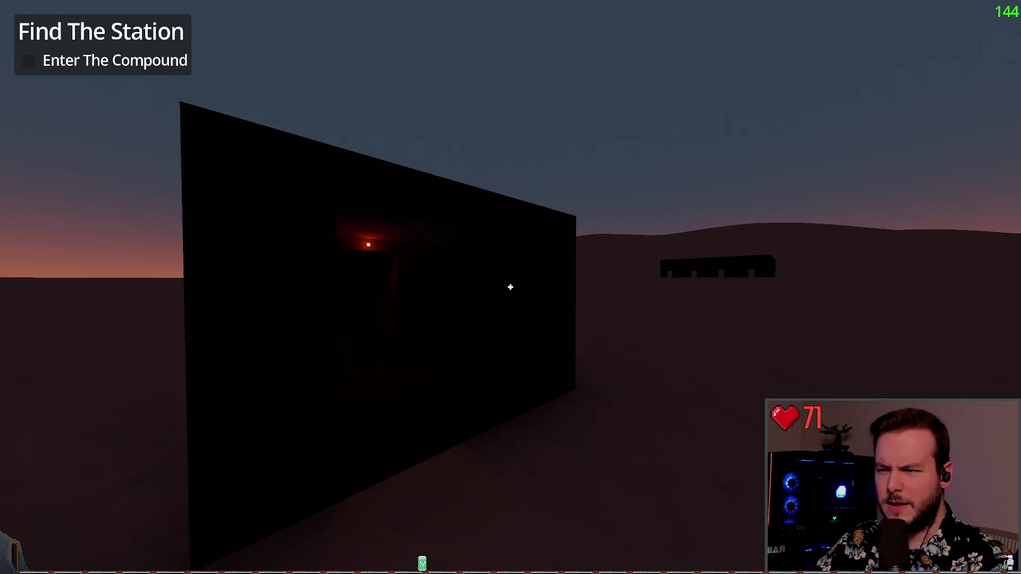
pyautogui.press('w')
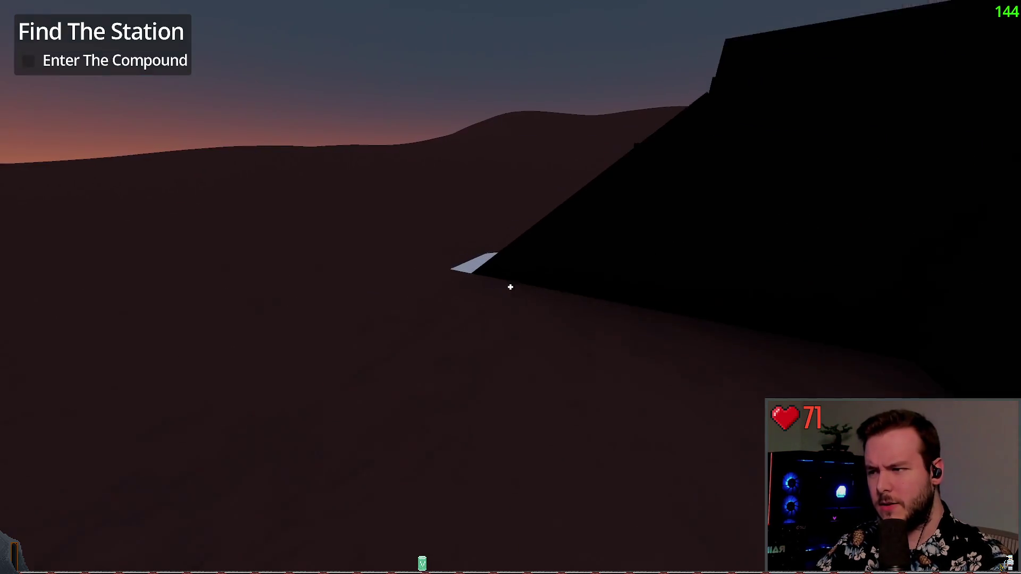
pyautogui.press('w')
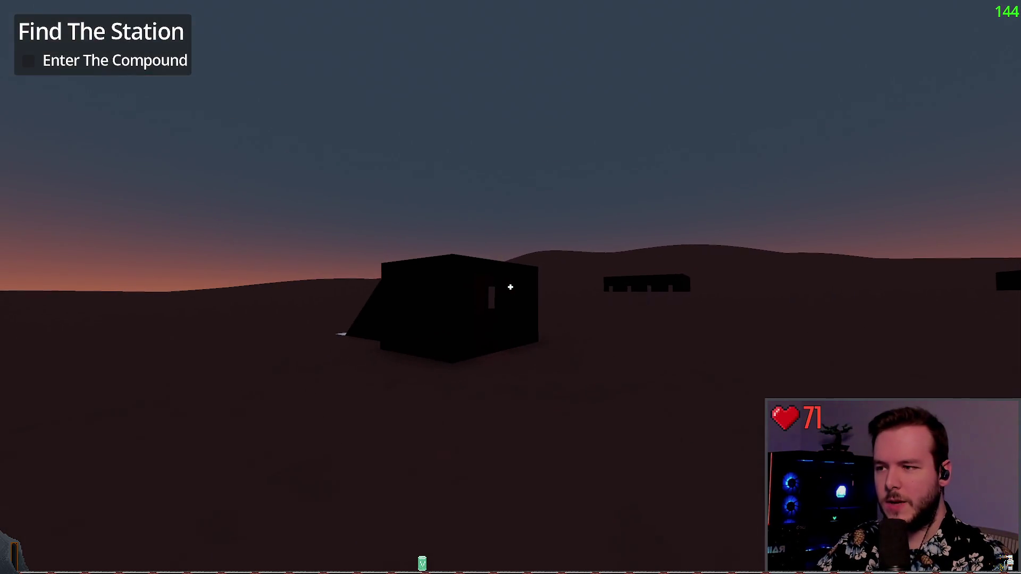
# Step: Walk down the corridor to the wall control panel, then restart the game with F8 and F5
pyautogui.press('w')
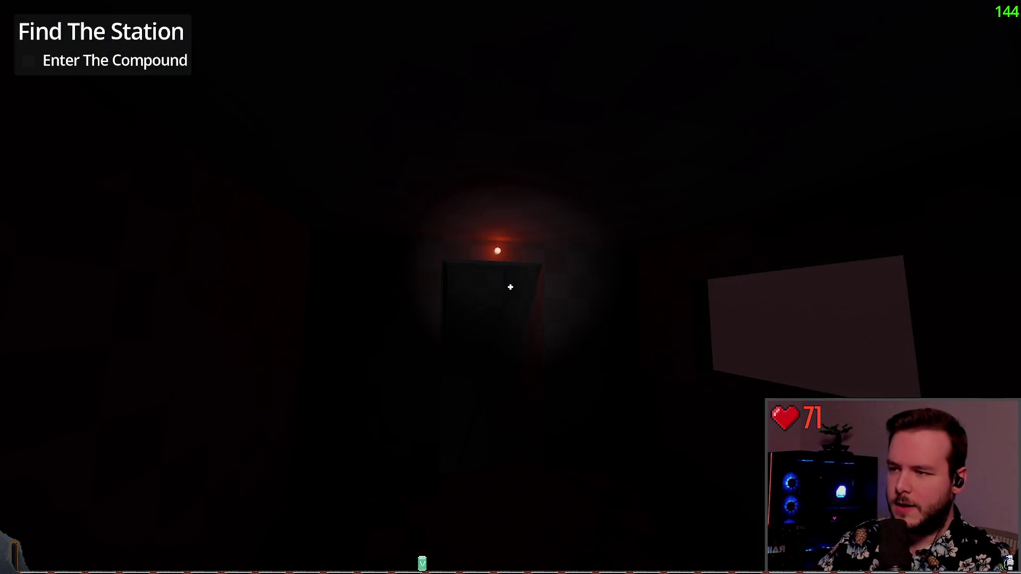
pyautogui.press('w')
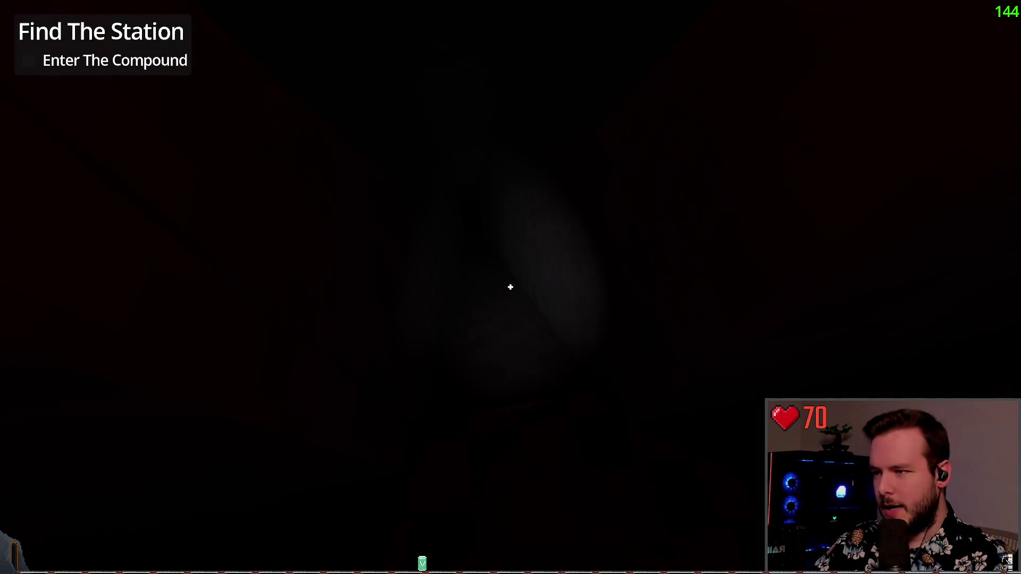
pyautogui.press('w')
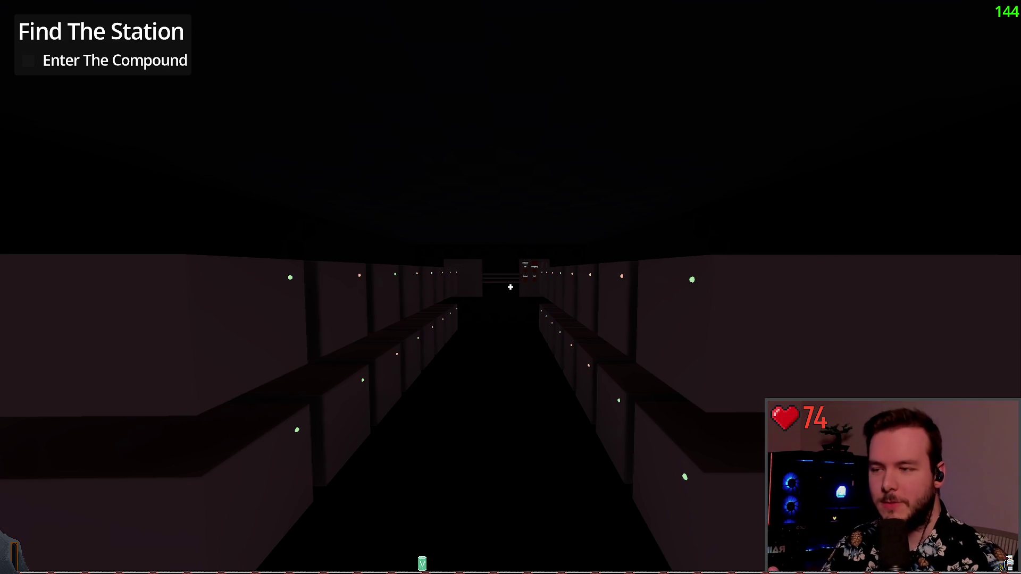
pyautogui.press('w')
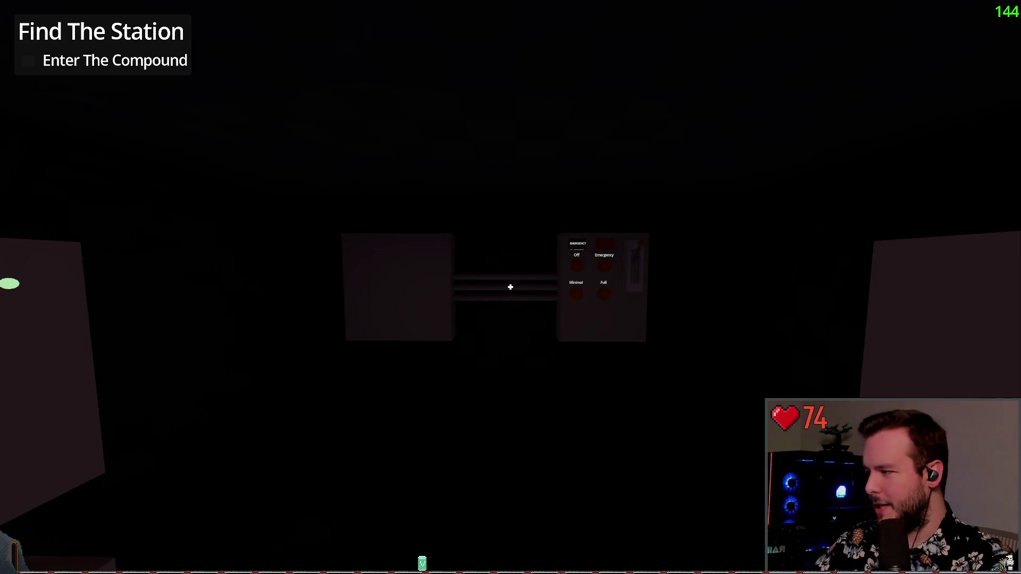
pyautogui.press('F8')
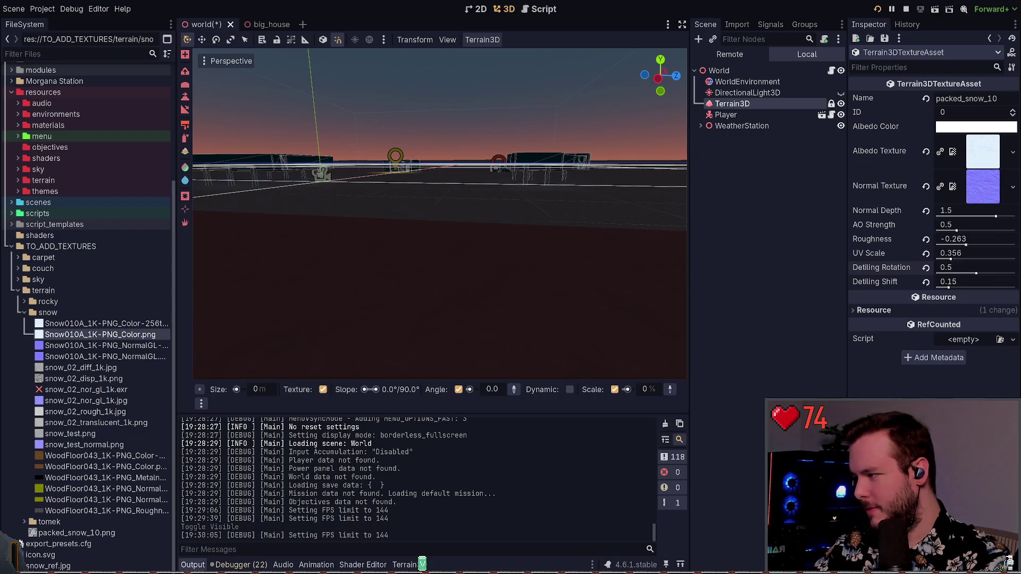
pyautogui.press('F5')
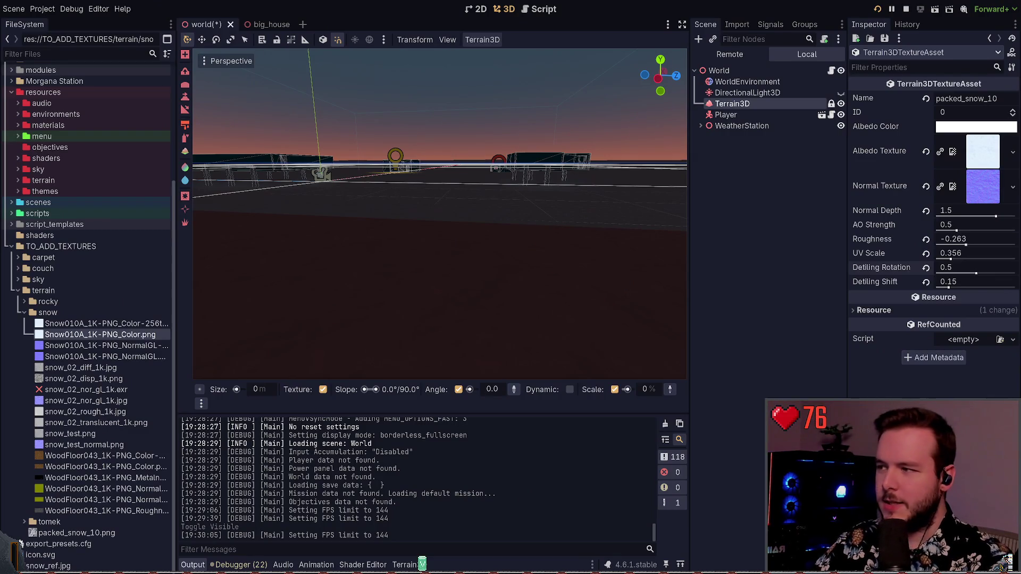
# Step: Step back, then approach the power panel showing EMERGENCY and click to interact with it
pyautogui.press('s')
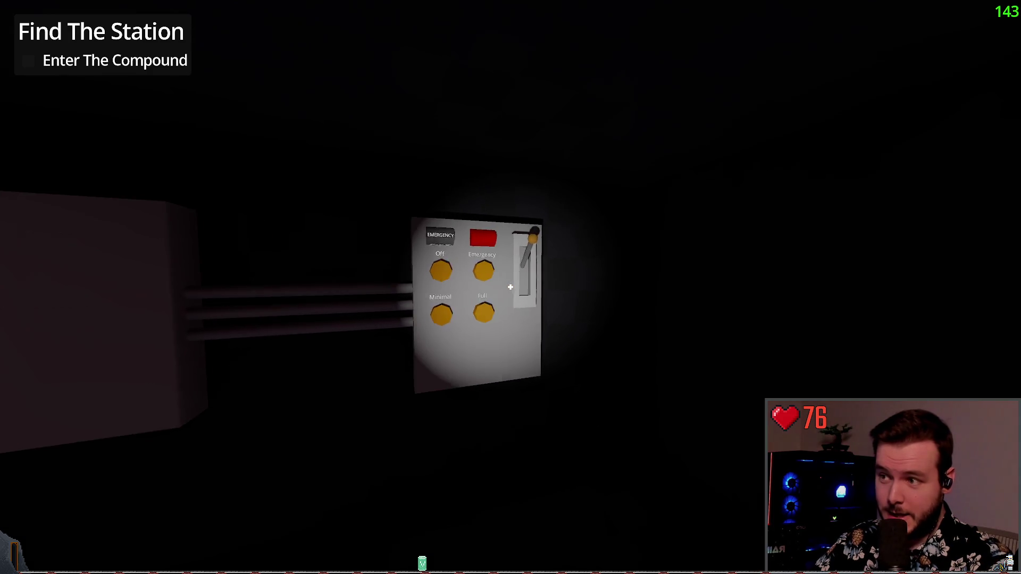
pyautogui.moveTo(510, 288)
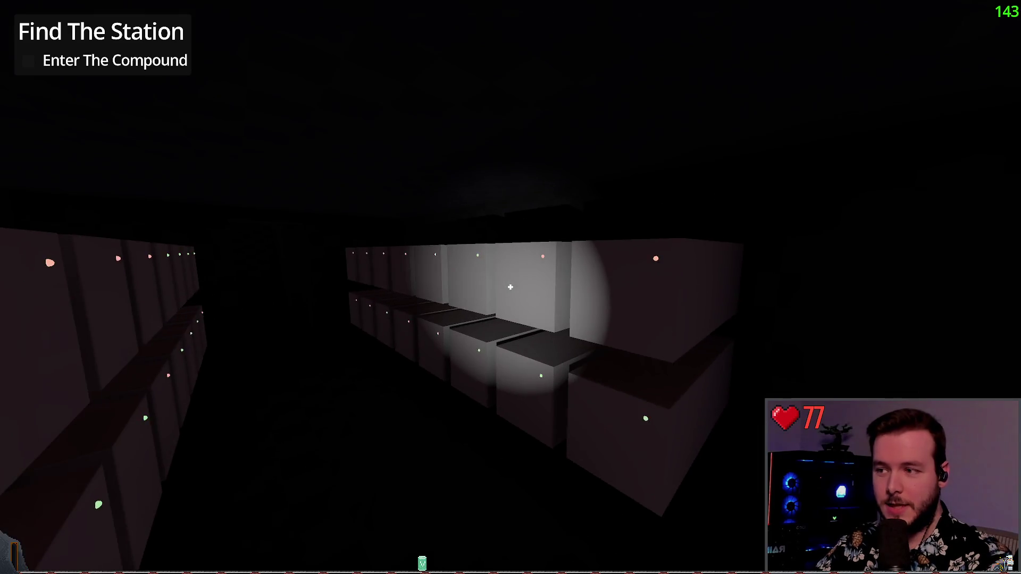
pyautogui.press('w')
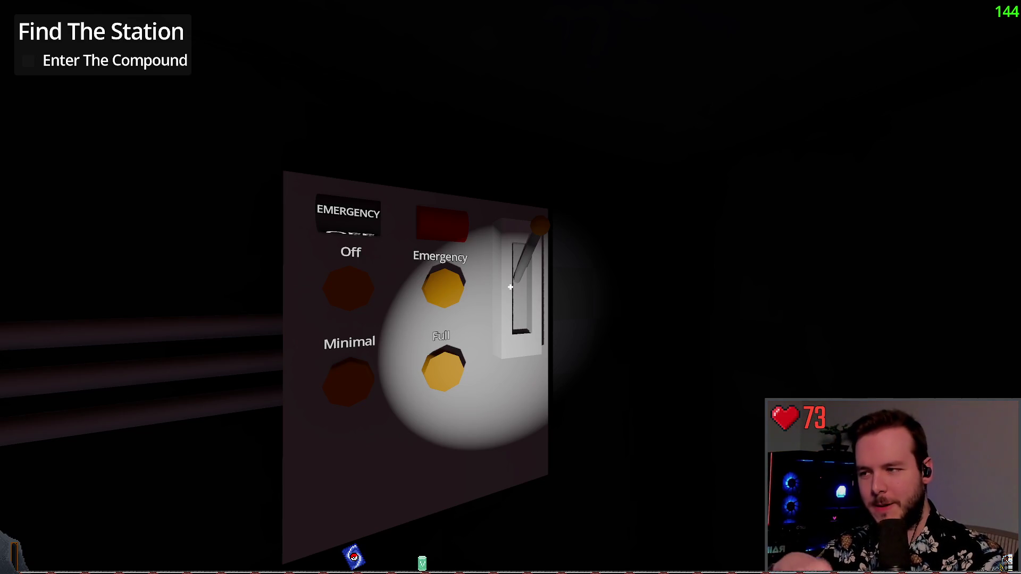
pyautogui.click(510, 287)
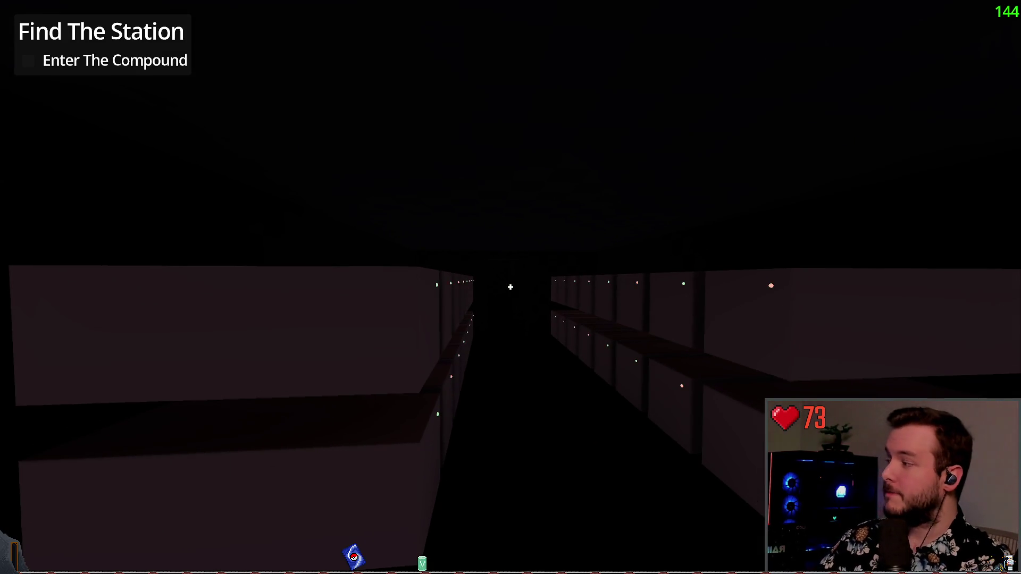
# Step: Walk through the locker corridor and the red-lit room, picking up a green can
pyautogui.press('w')
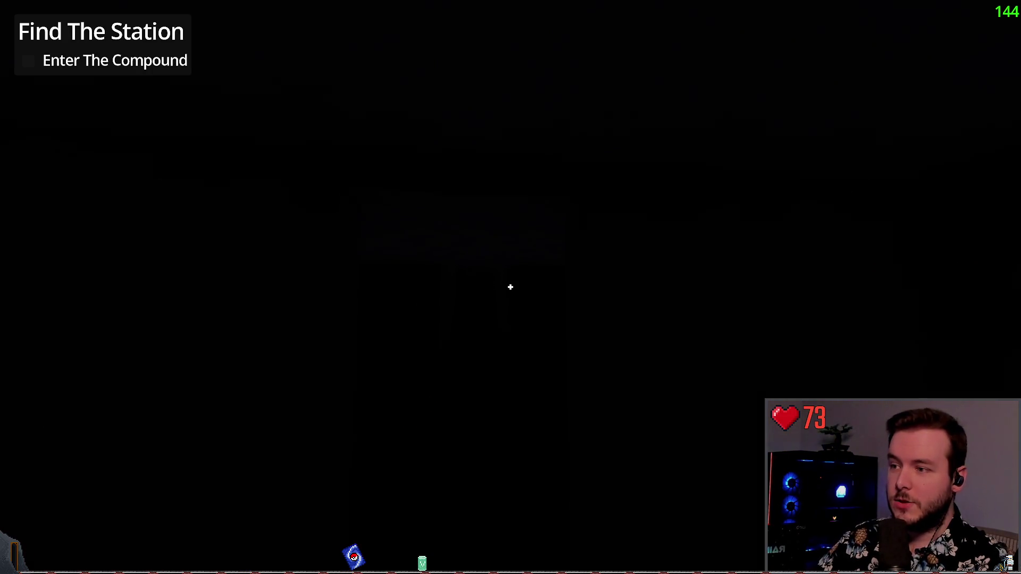
pyautogui.press('w')
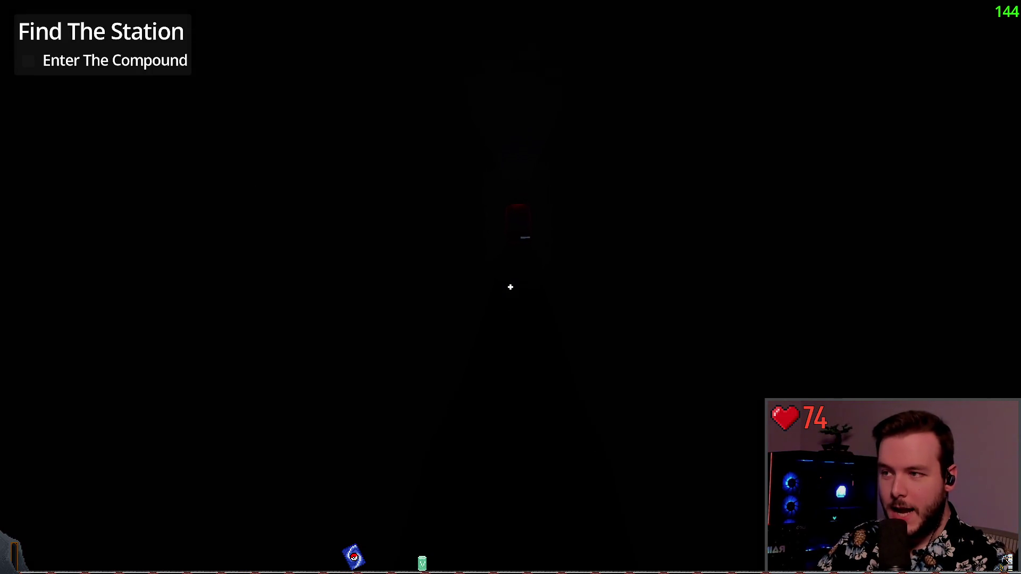
pyautogui.press('w')
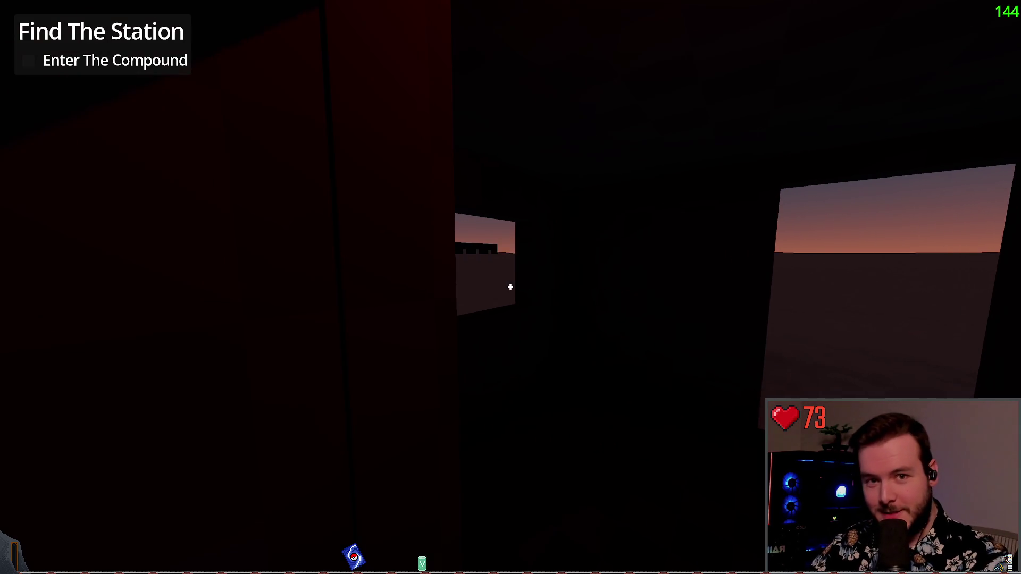
pyautogui.press('e')
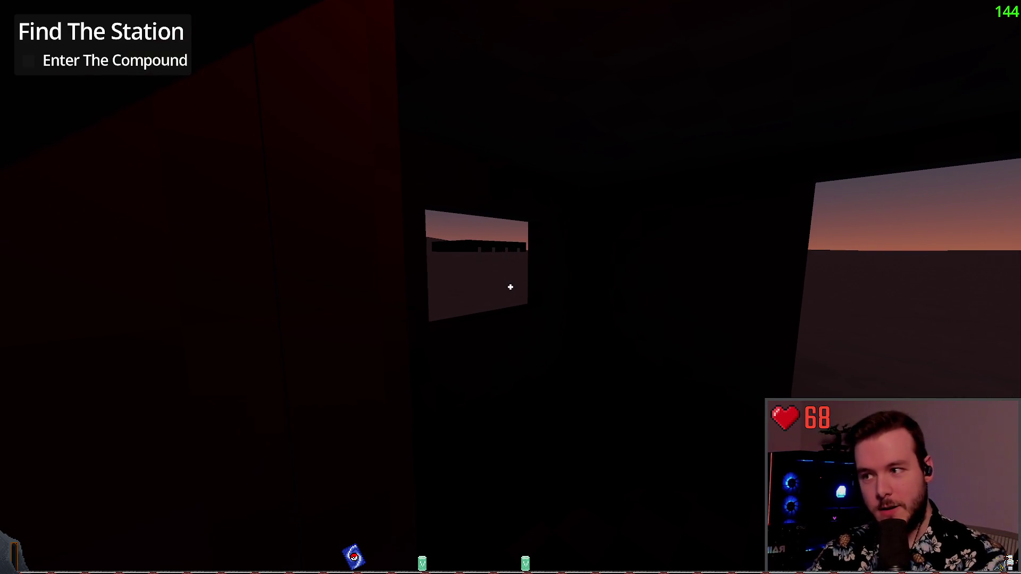
# Step: Continue past the windows into the dark interior toward the distant grey opening
pyautogui.press('f')
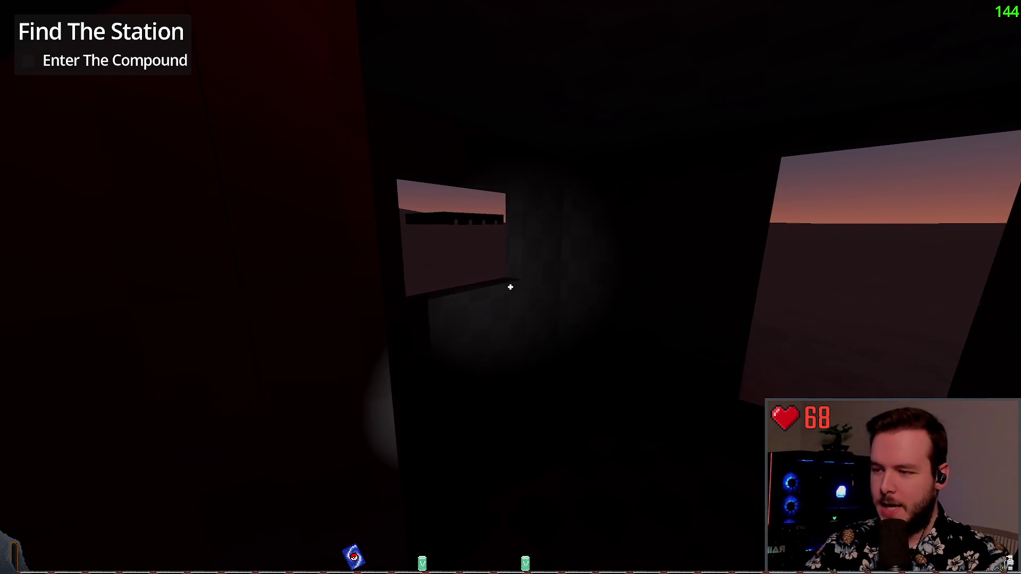
pyautogui.press('w')
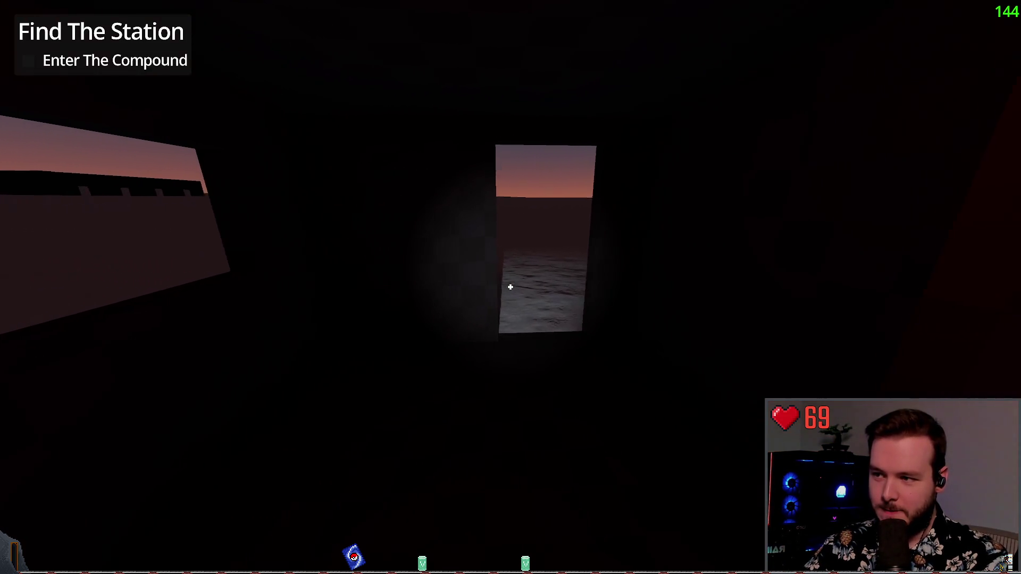
pyautogui.press('w')
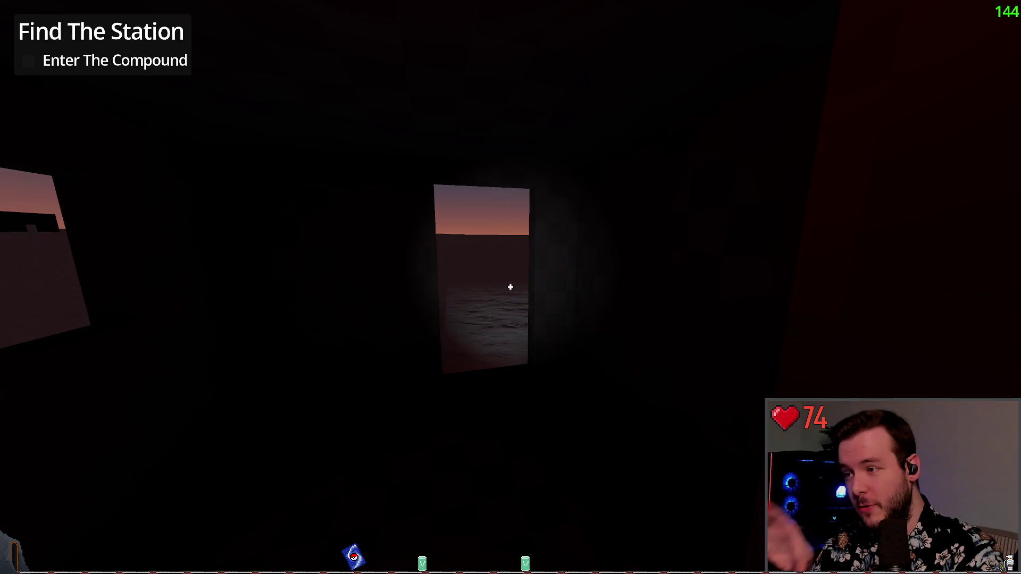
pyautogui.press('a')
pyautogui.press('w')
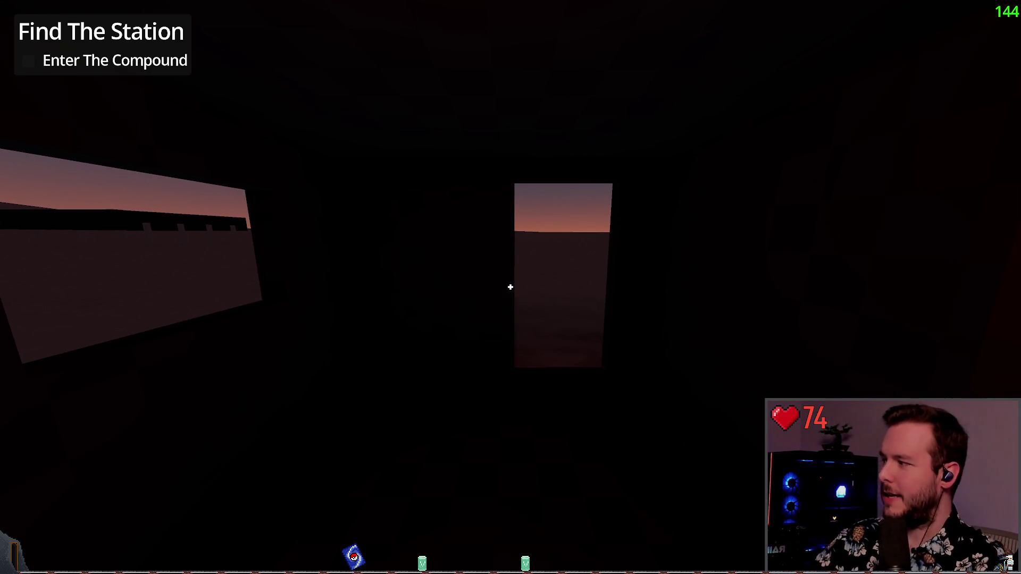
pyautogui.press('w')
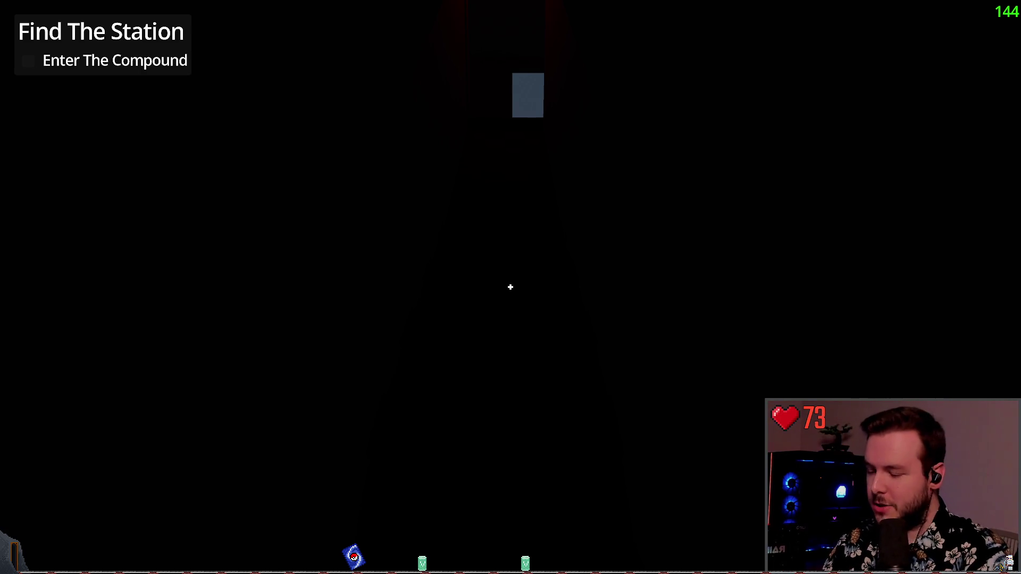
# Step: Walk to the open doorway, switch on the flashlight, then pause the game
pyautogui.press('w')
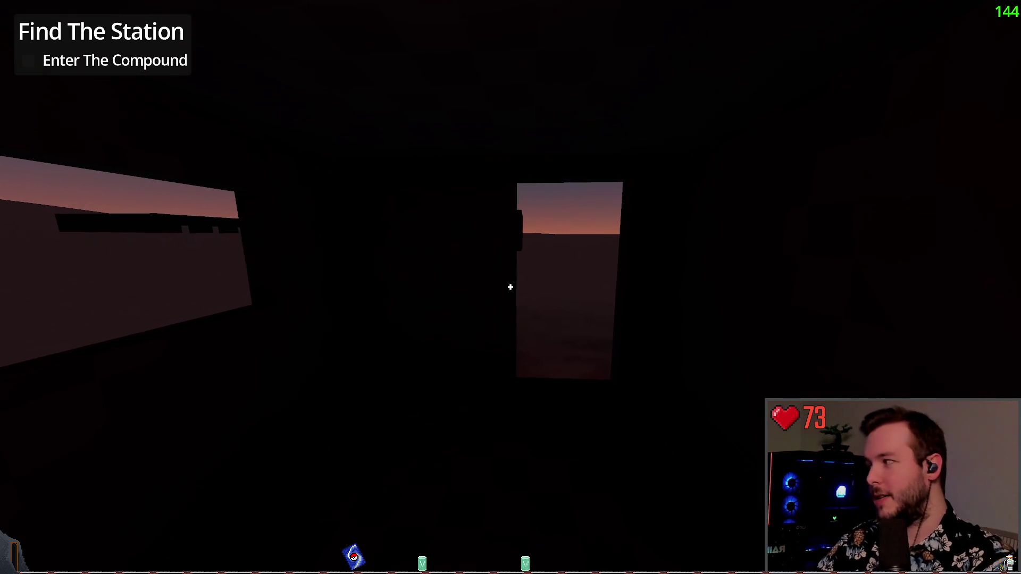
pyautogui.press('f')
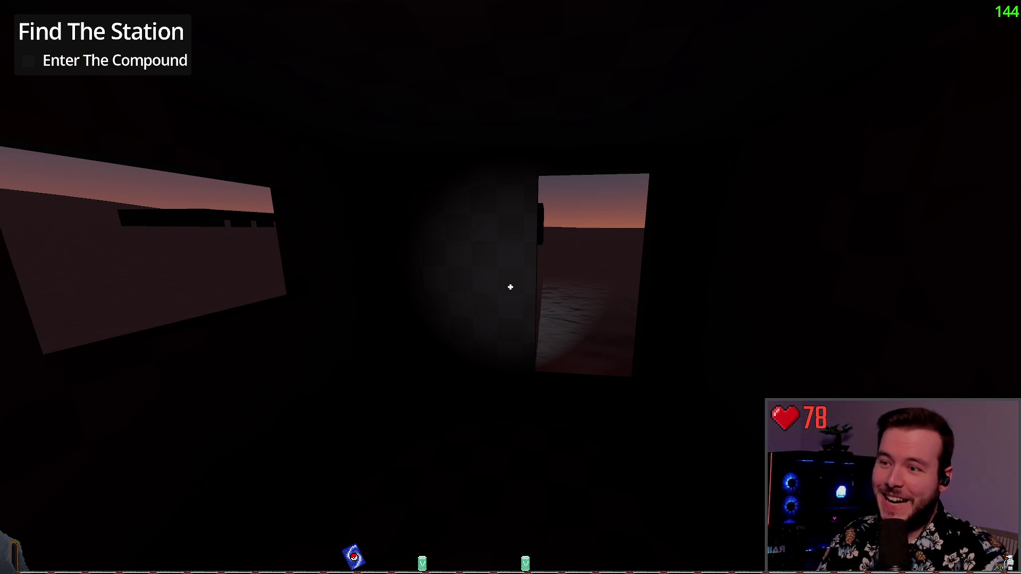
pyautogui.moveTo(511, 288)
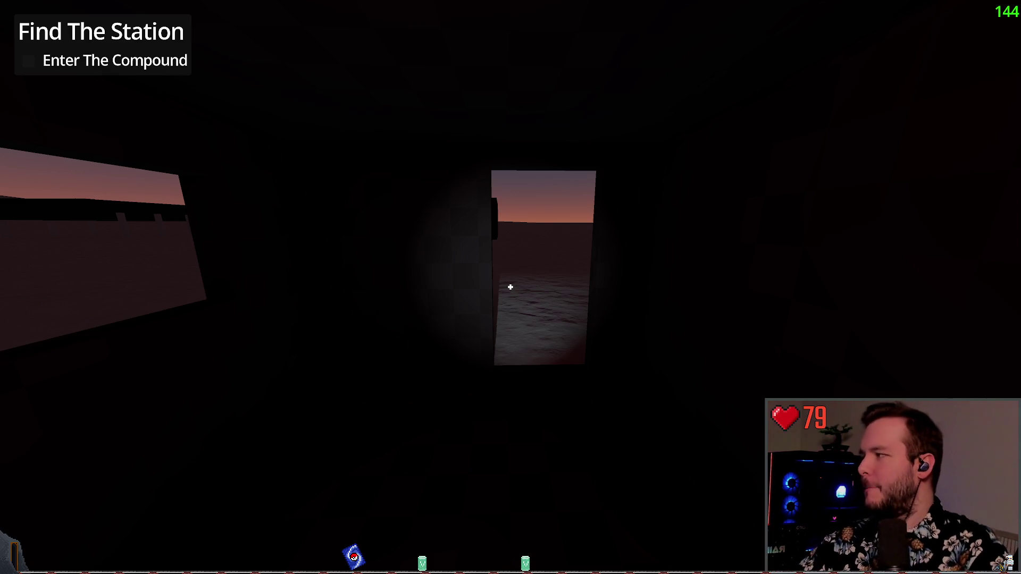
pyautogui.press('Escape')
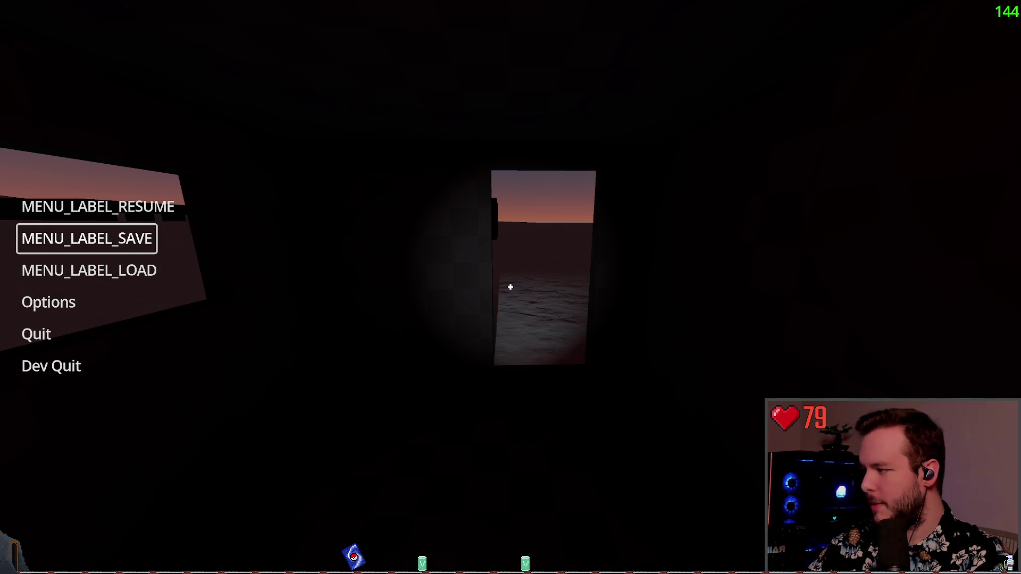
# Step: Pick Resume in the pause menu to return to play at the lit doorway
pyautogui.press('Down')
pyautogui.press('Up')
pyautogui.press('Up')
pyautogui.press('Return')
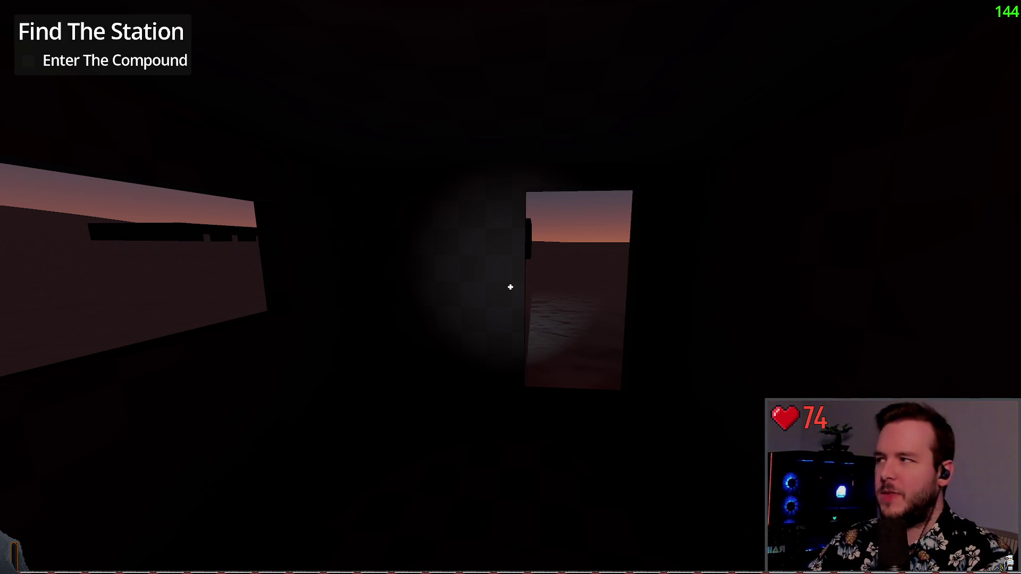
# Step: Walk forward out through the lit doorway onto the dusky terrain
pyautogui.press('w')
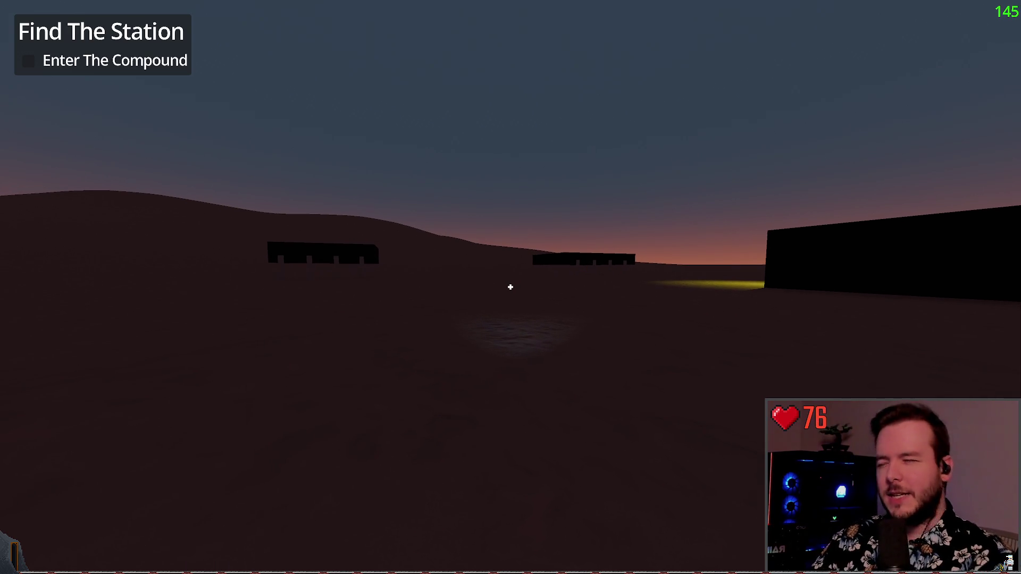
# Step: Walk across the snowfield toward the distant lit building, then pause and resume
pyautogui.press('w')
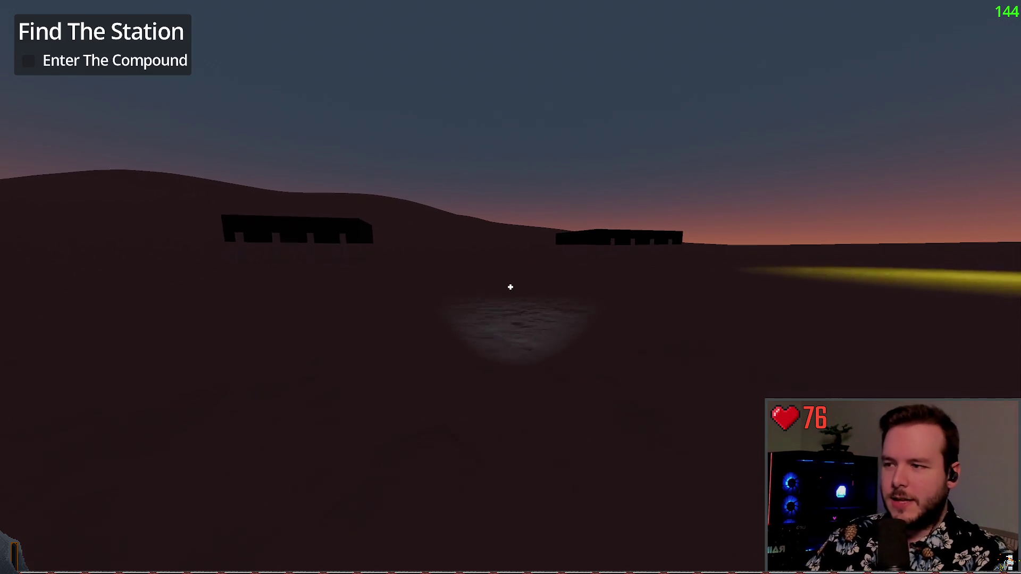
pyautogui.press('w')
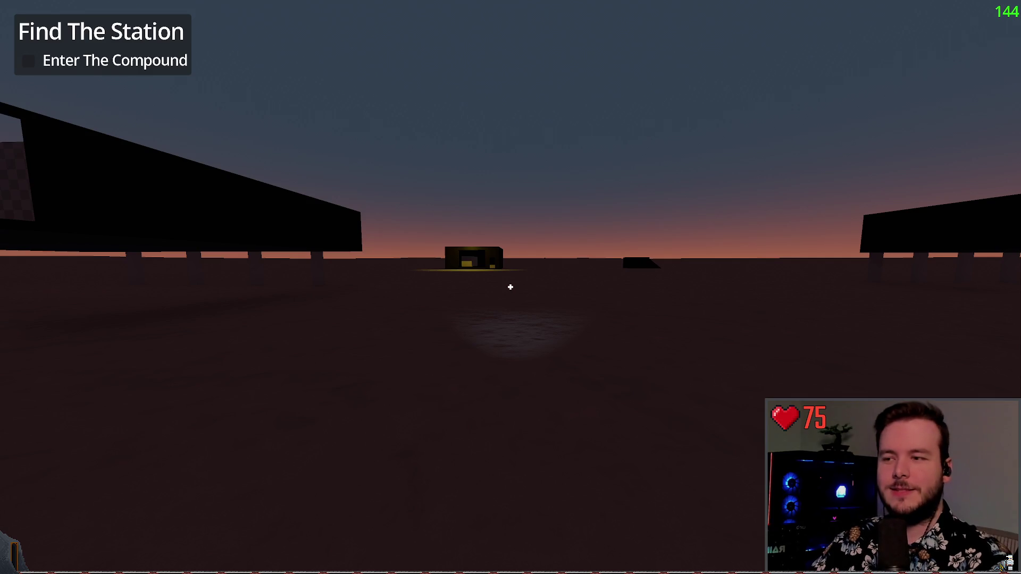
pyautogui.press('Escape')
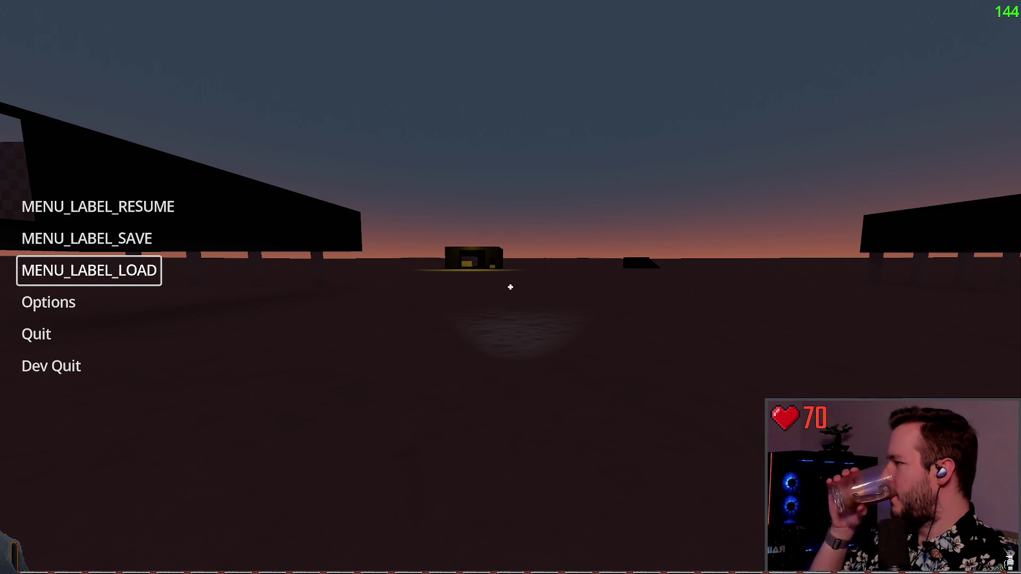
pyautogui.press('Up')
pyautogui.press('Up')
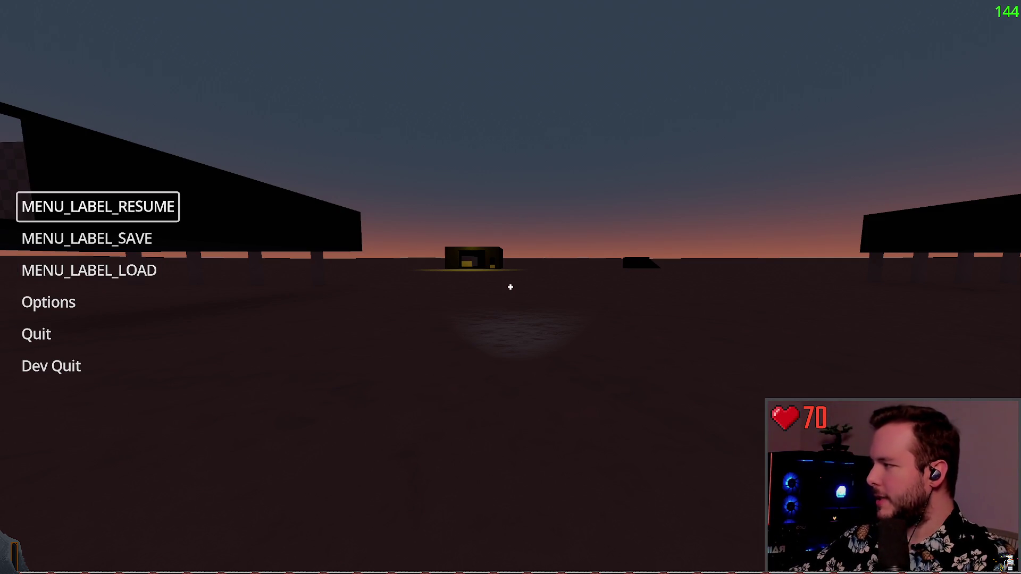
pyautogui.press('Return')
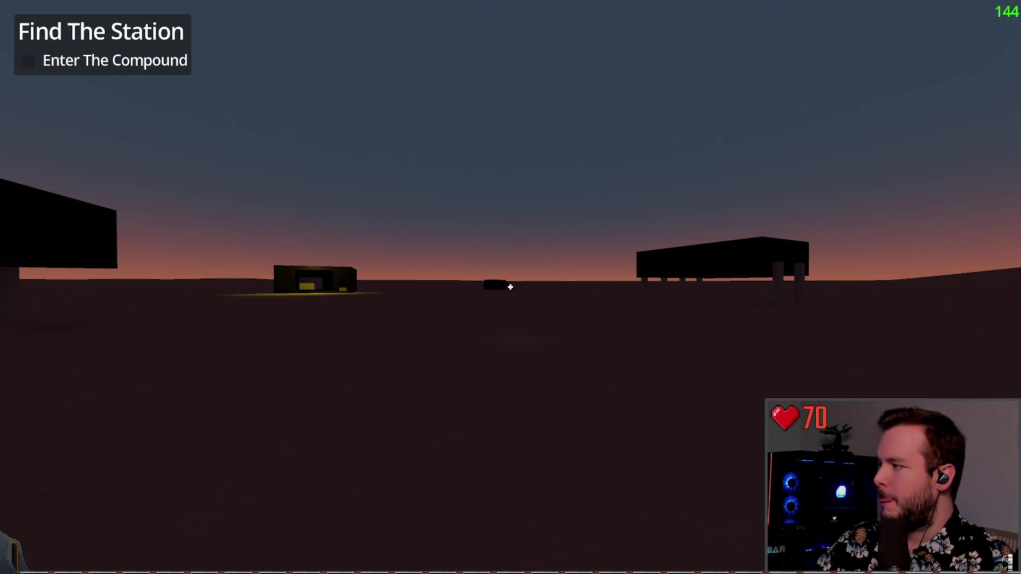
# Step: Light the ground ahead, walk up to the black building's red-lit doorway, and pause
pyautogui.press('f')
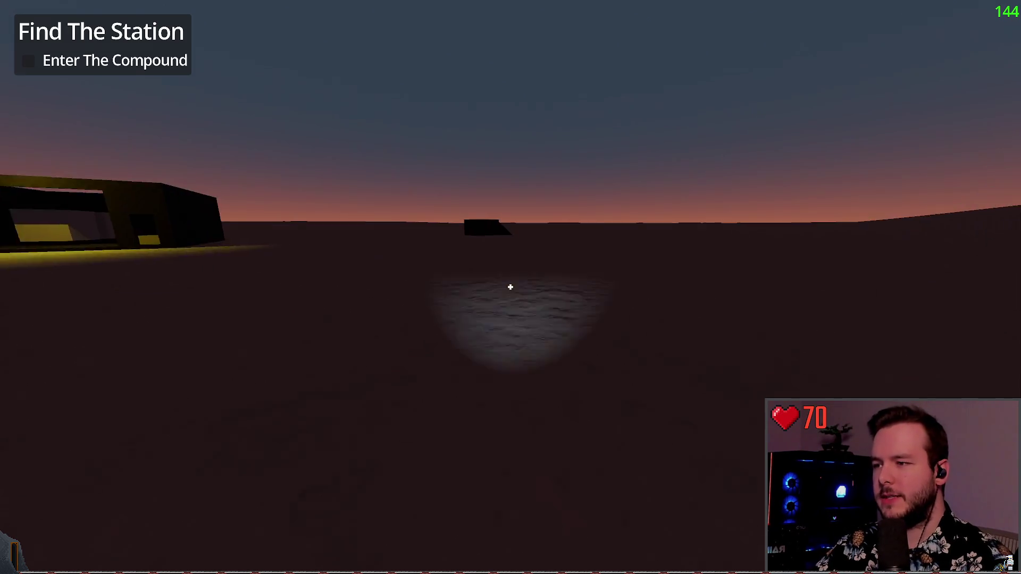
pyautogui.press('w')
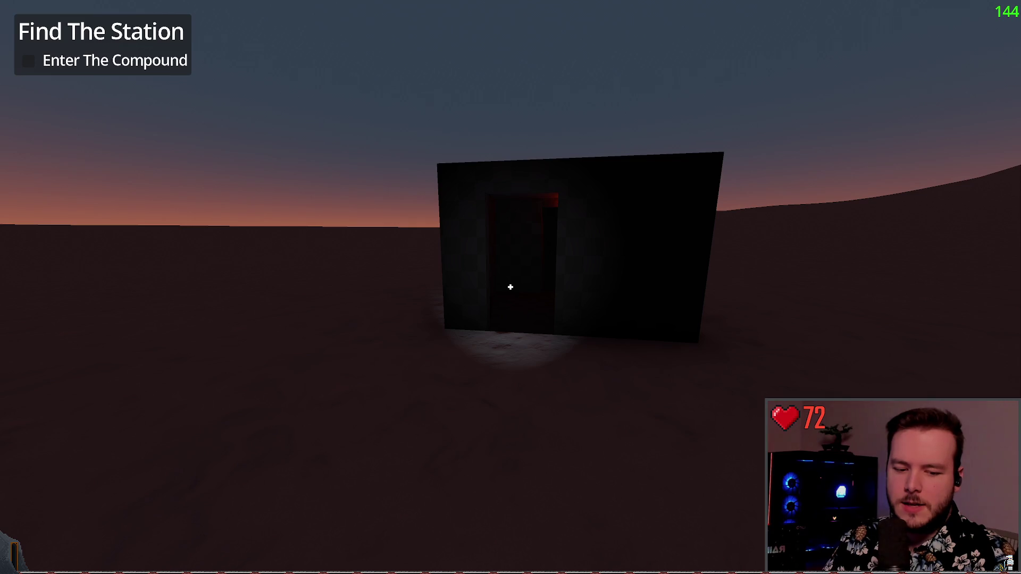
pyautogui.press('Escape')
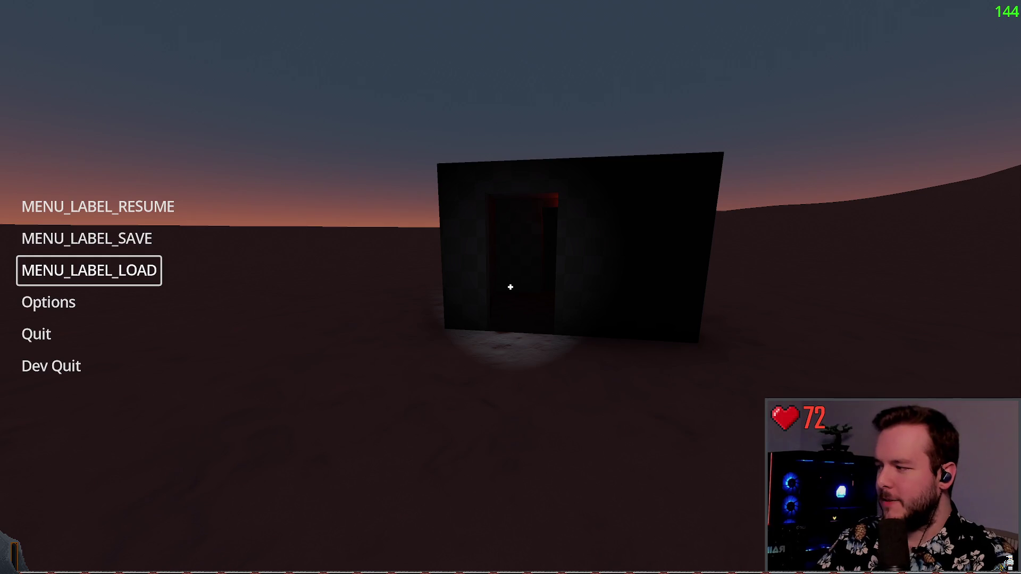
# Step: Choose Resume to continue playtesting and inspect the flashlight-lit snow ground
pyautogui.press('Up')
pyautogui.press('Up')
pyautogui.press('Return')
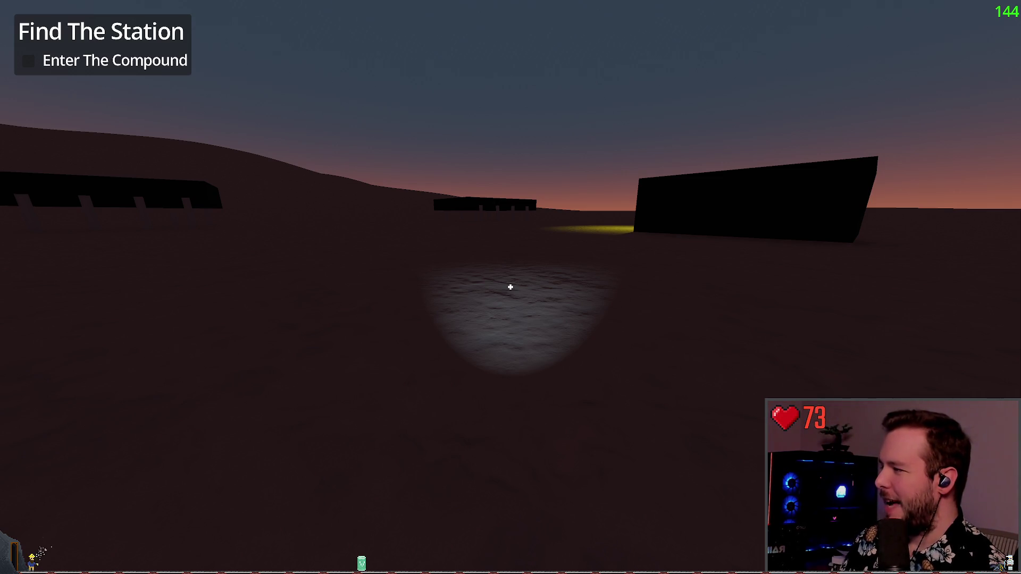
# Step: Pause and resume once more, then pause again and choose Dev Quit to stop the game
pyautogui.moveTo(510, 288)
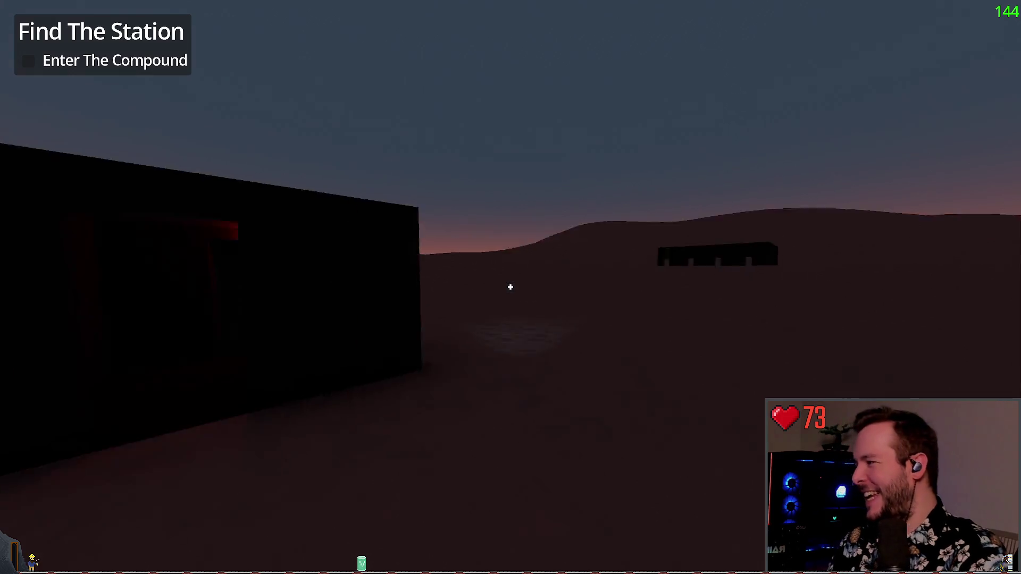
pyautogui.press('Escape')
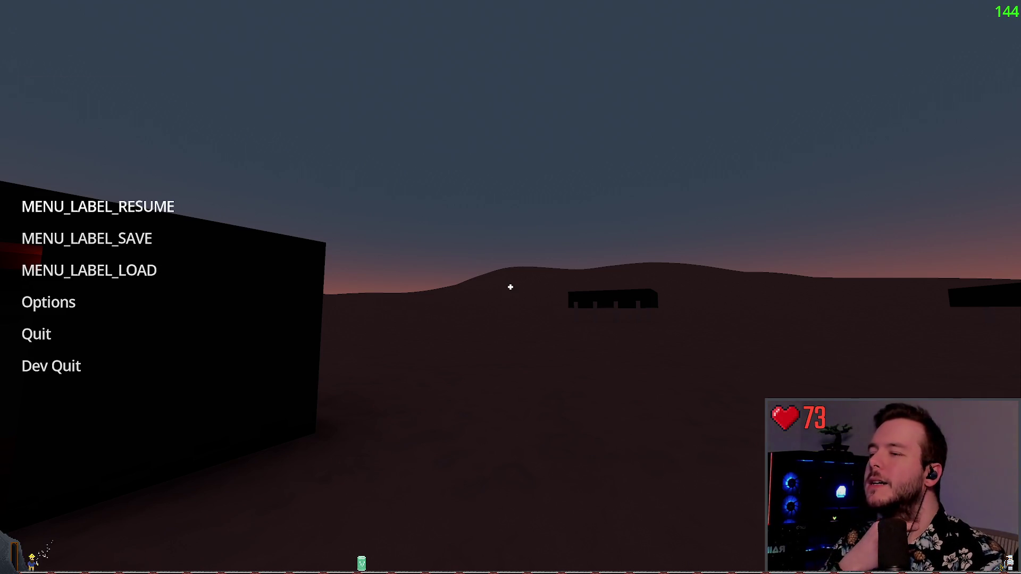
pyautogui.click(163, 207)
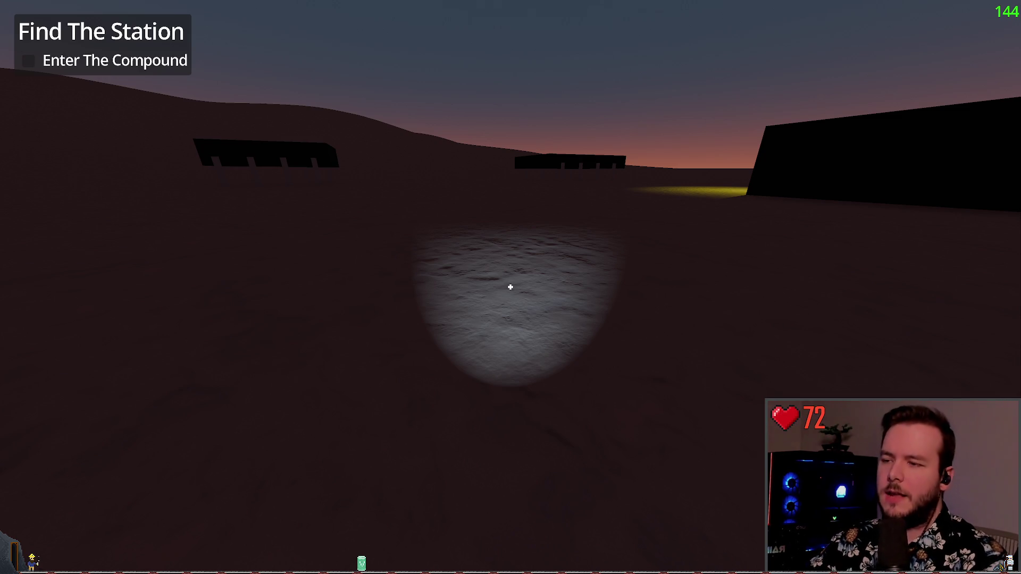
pyautogui.press('Escape')
pyautogui.click(54, 366)
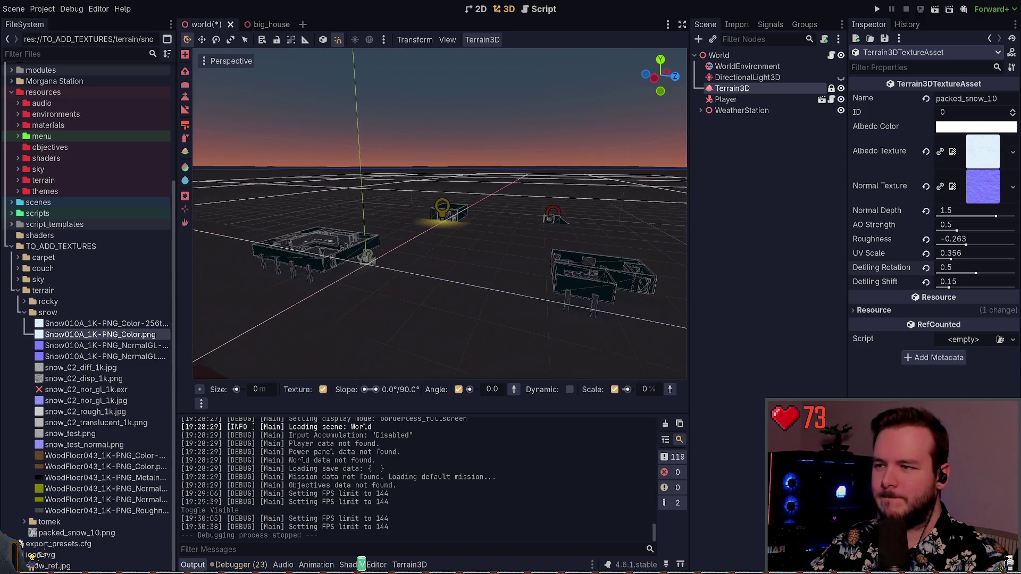
# Step: Deselect the Terrain3D node and save the world scene with Ctrl+S
pyautogui.click(764, 244)
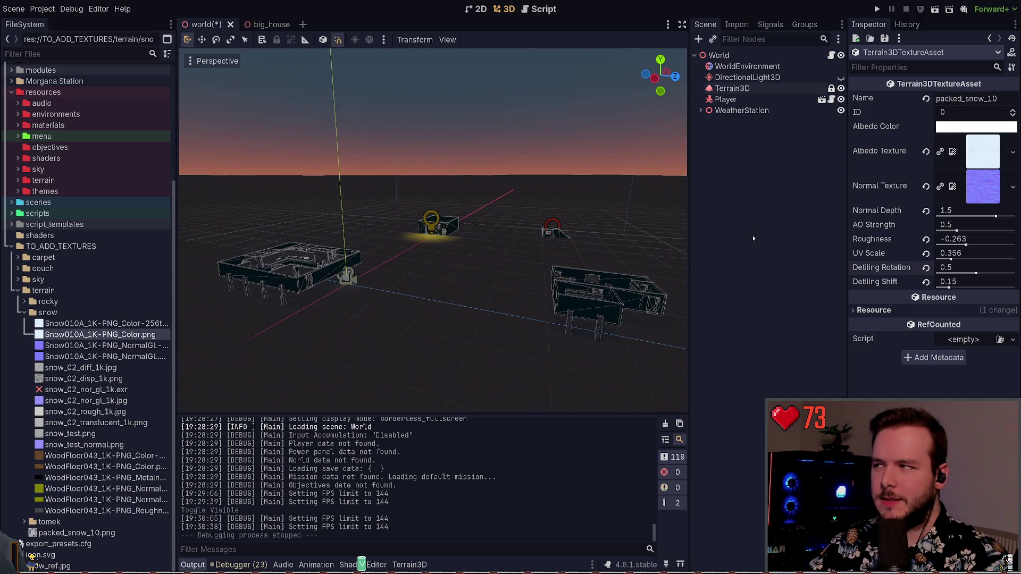
pyautogui.hotkey('ctrl', 's')
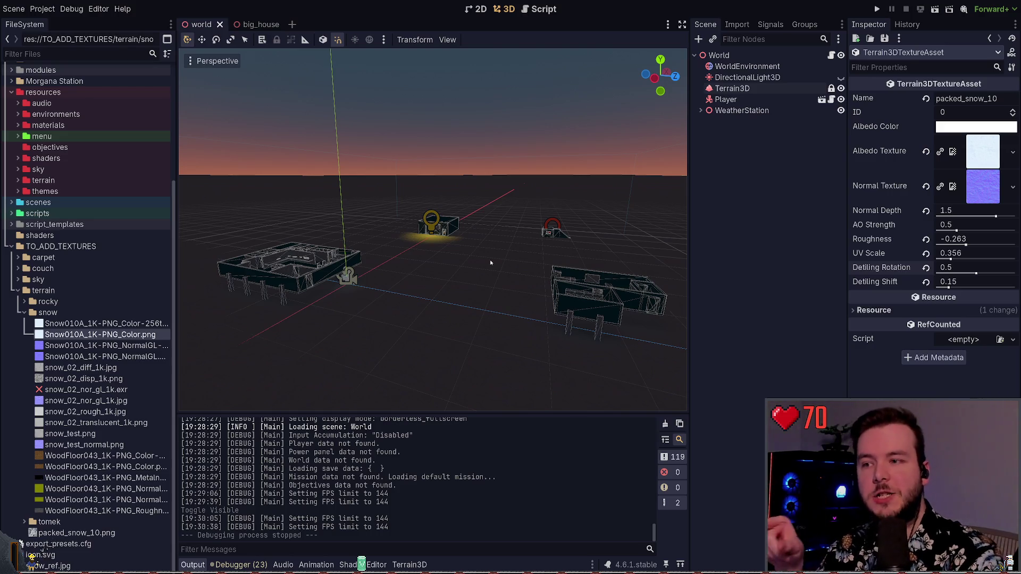
pyautogui.moveTo(529, 269)
pyautogui.mouseDown()
pyautogui.moveTo(518, 282)
pyautogui.moveTo(526, 269)
pyautogui.mouseUp()
# Step: Zoom toward the station buildings and select WeatherStation's Research node
pyautogui.scroll(5, 433, 230)
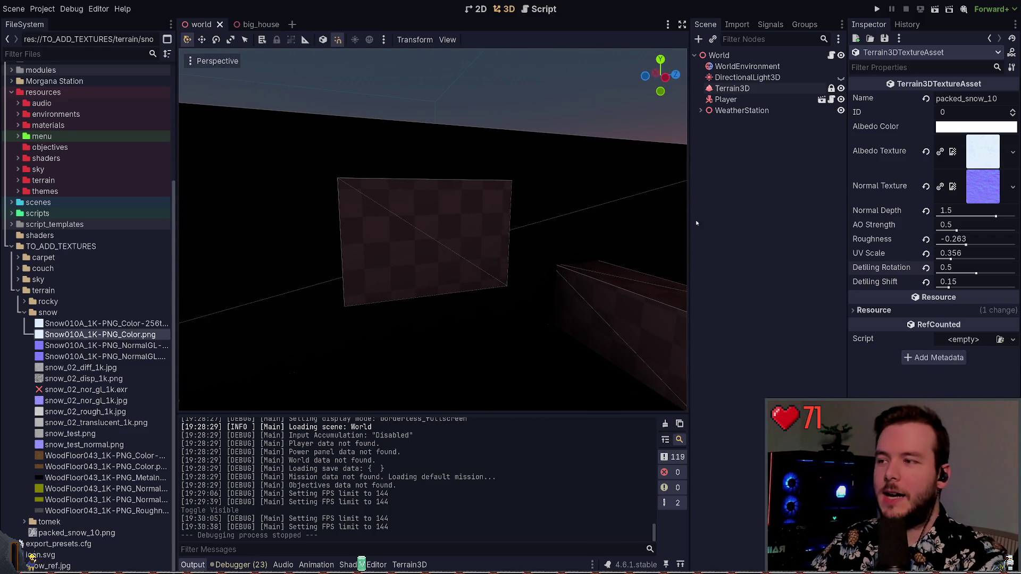
pyautogui.click(451, 250)
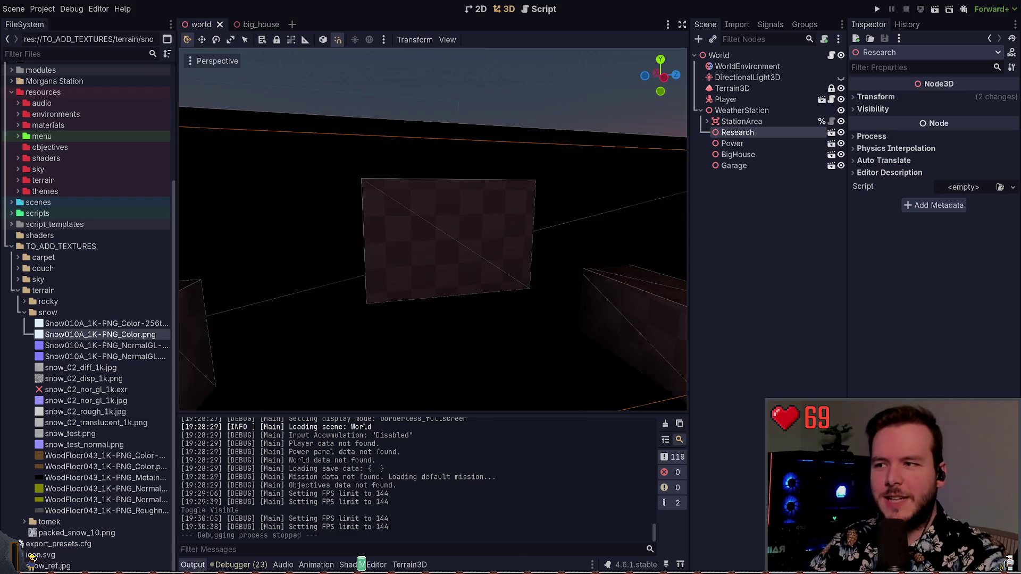
# Step: Fly the camera back from the close-up wall to a distant view of two station buildings
pyautogui.moveTo(509, 288); pyautogui.dragTo(509, 289)
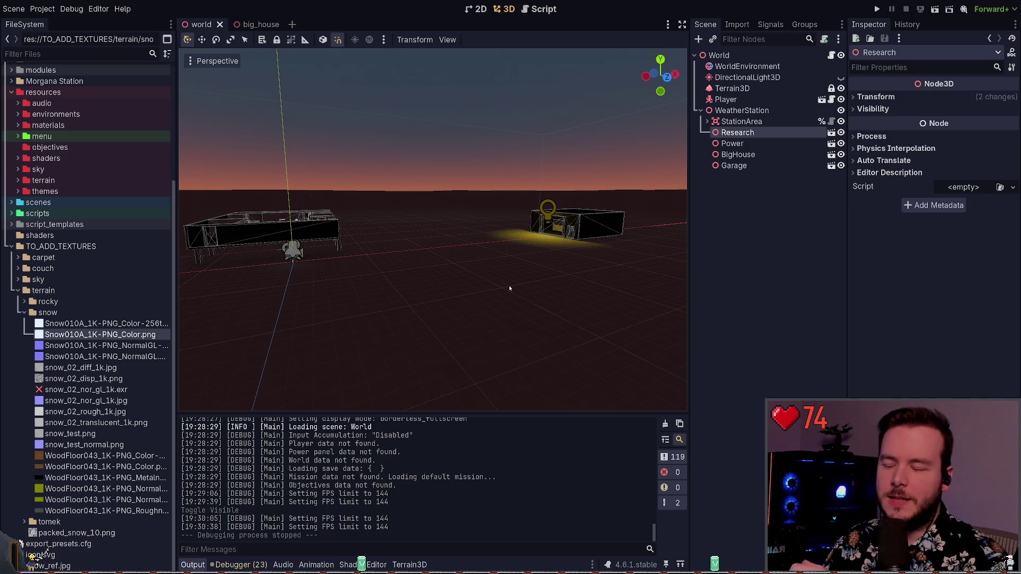
# Step: Orbit and frame the Research building, then re-enable DirectionalLight3D so the snow terrain is lit
pyautogui.moveTo(510, 289); pyautogui.dragTo(553, 281)
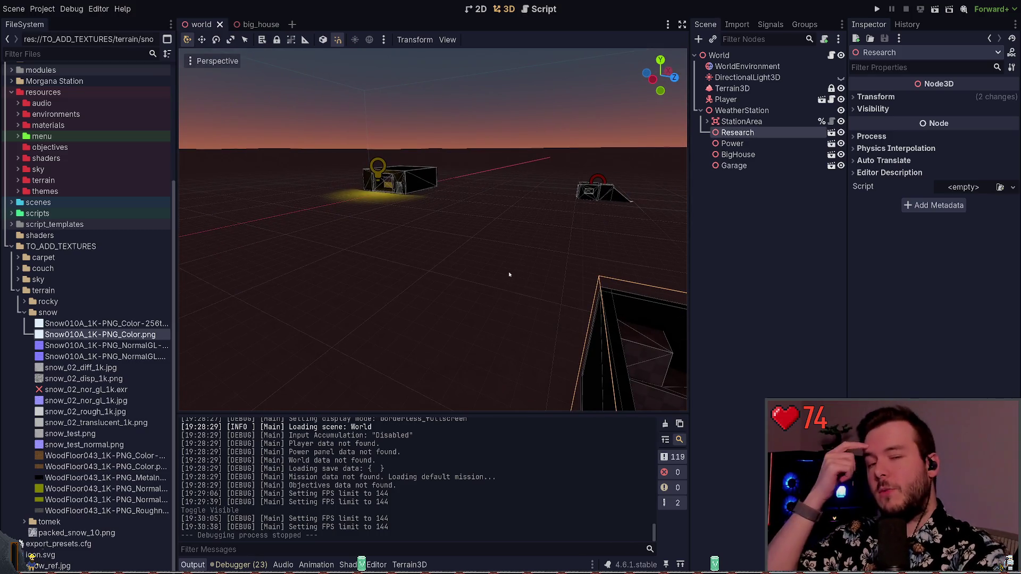
pyautogui.press('f')
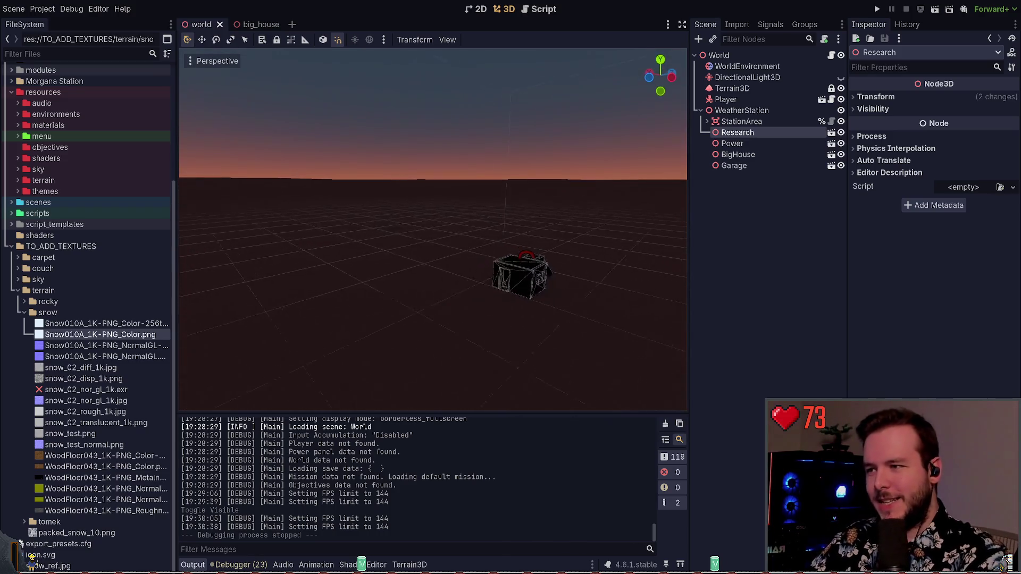
pyautogui.scroll(-5, 511, 285)
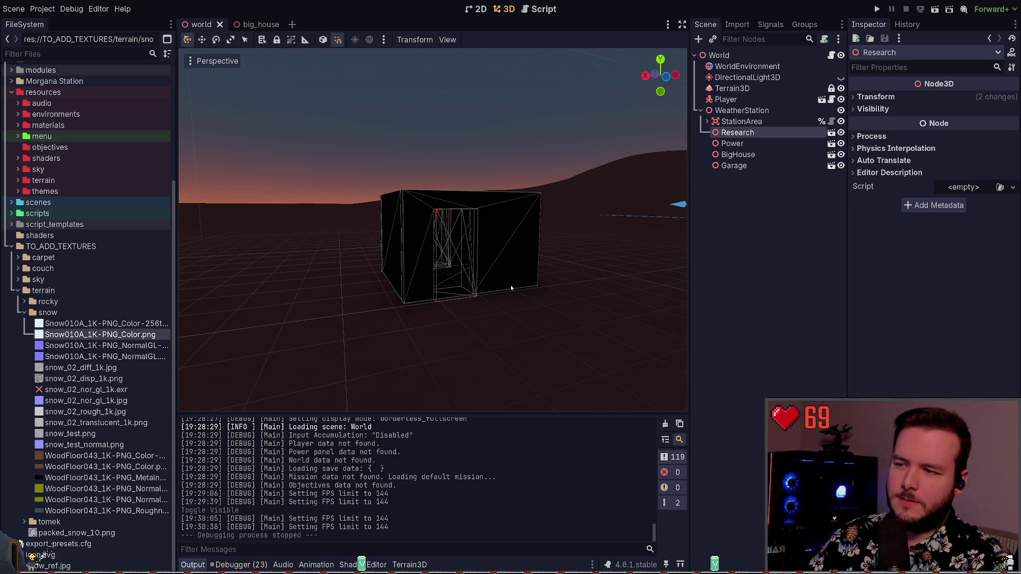
pyautogui.moveTo(511, 285); pyautogui.dragTo(484, 288)
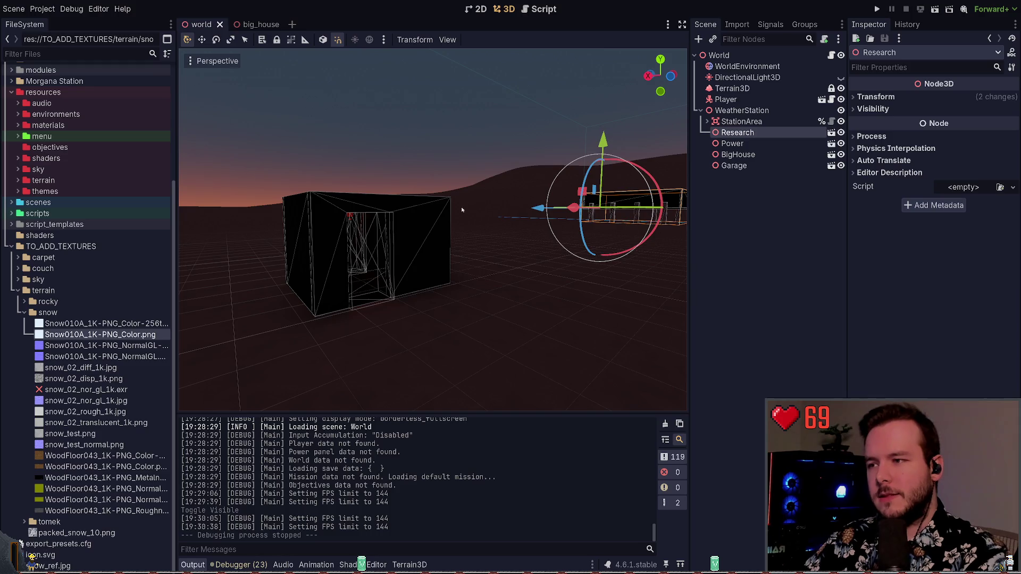
pyautogui.press('f')
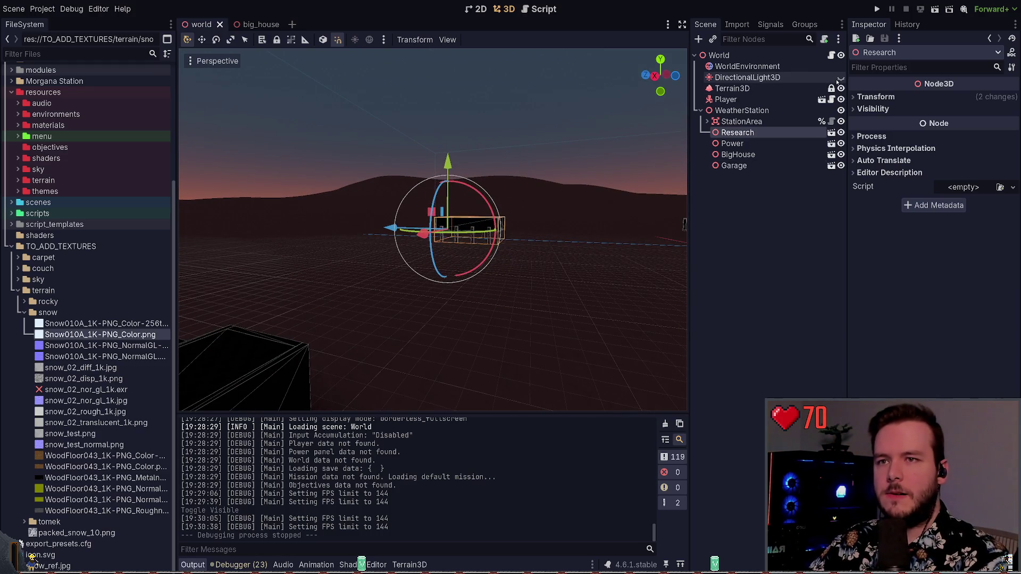
pyautogui.click(841, 77)
pyautogui.click(701, 110)
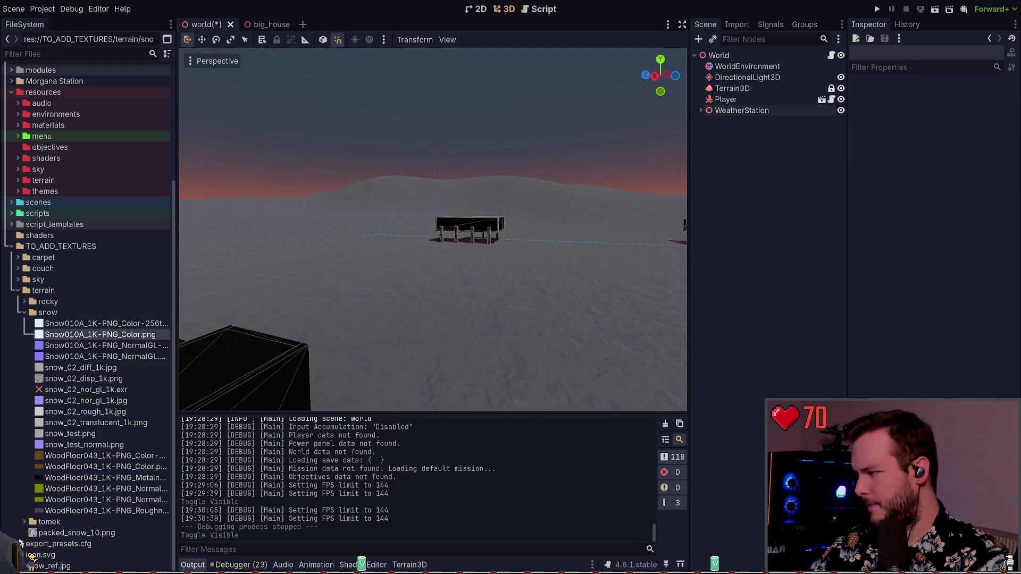
# Step: Move the camera back over several buildings and save the world scene
pyautogui.press('s')
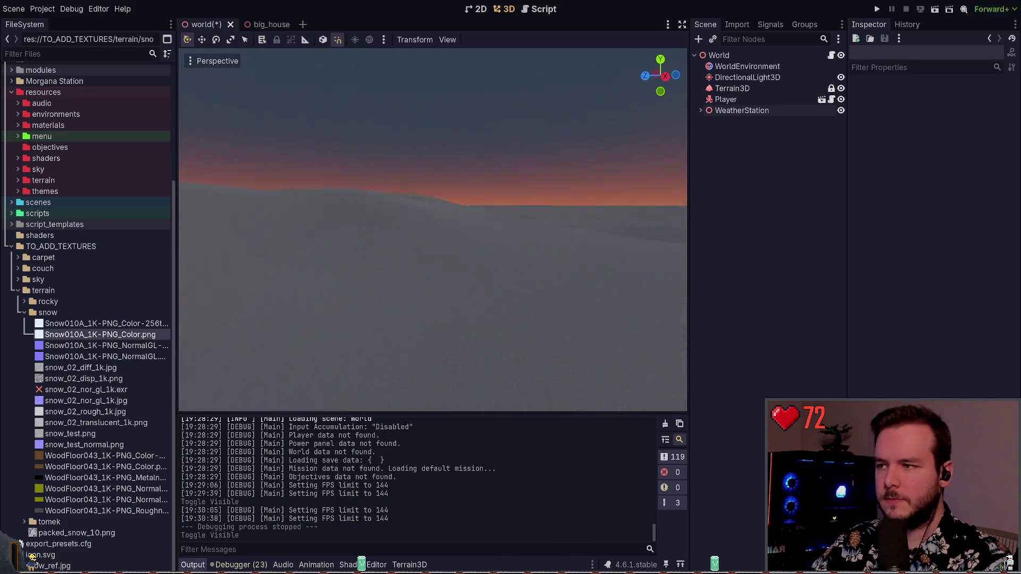
pyautogui.hotkey('ctrl', 's')
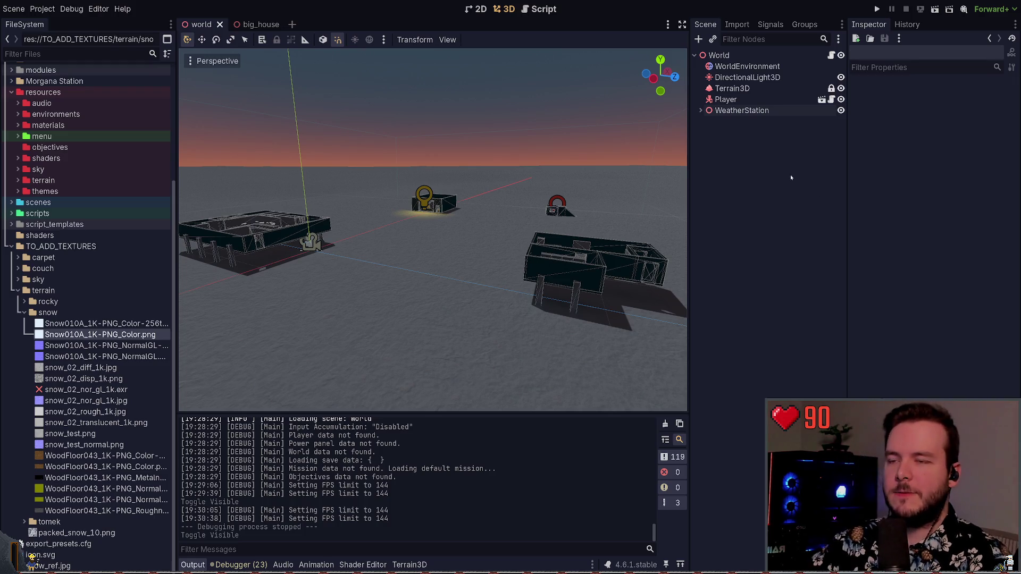
# Step: Expand WeatherStation to list StationArea, Research, Power, BigHouse and Garage, and shift the viewport
pyautogui.click(701, 110)
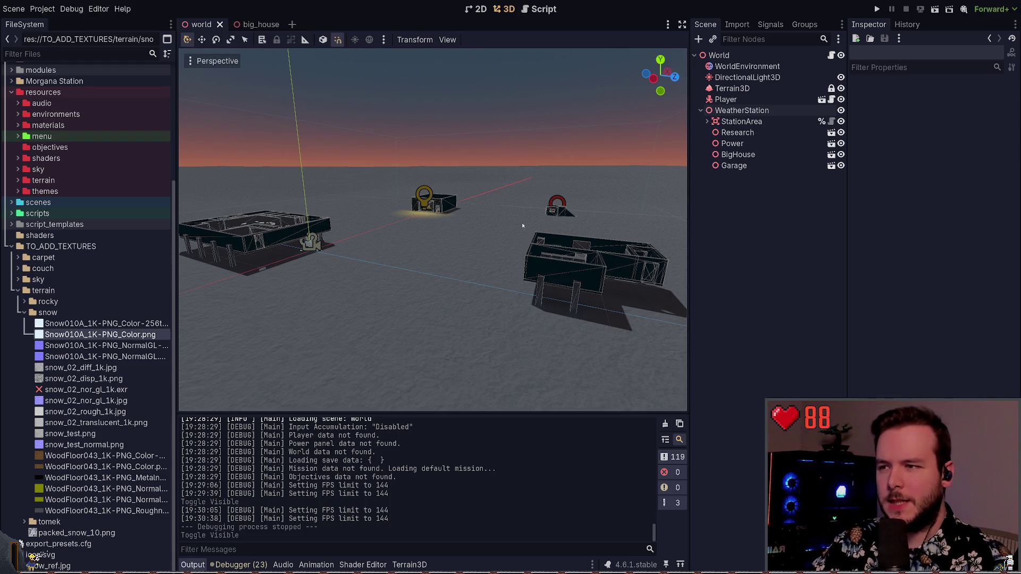
pyautogui.moveTo(523, 226); pyautogui.dragTo(527, 279)
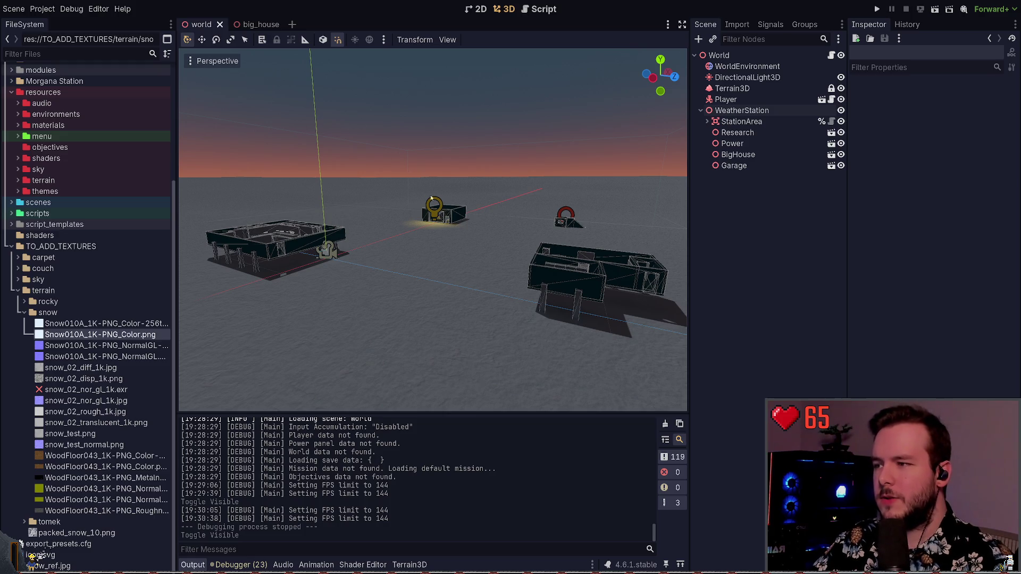
# Step: Turn the viewport slightly and show the tomek folder with snow2, snow7, snow8 and snow10 textures
pyautogui.moveTo(431, 199); pyautogui.dragTo(448, 160)
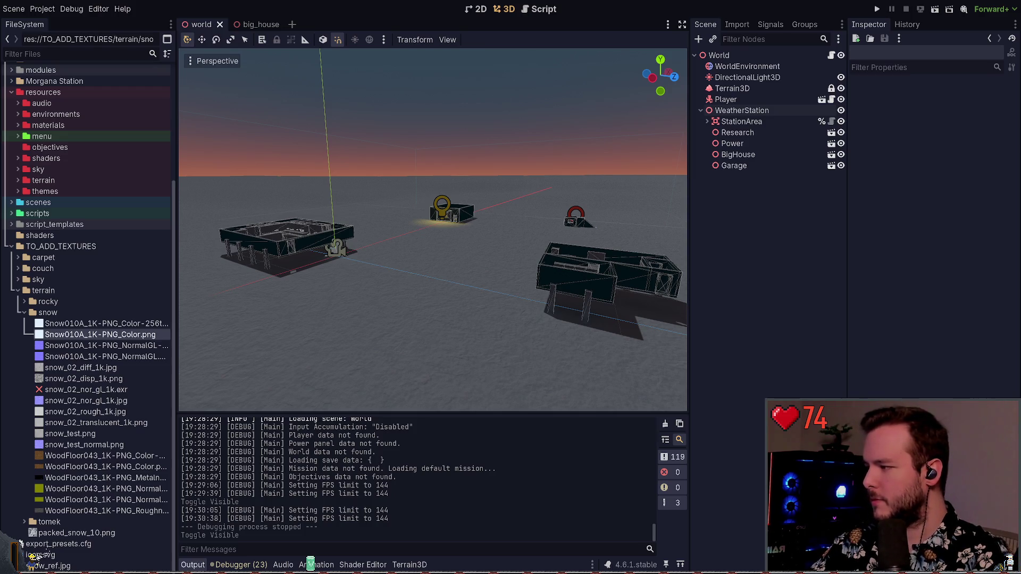
pyautogui.moveTo(513, 239); pyautogui.dragTo(532, 240)
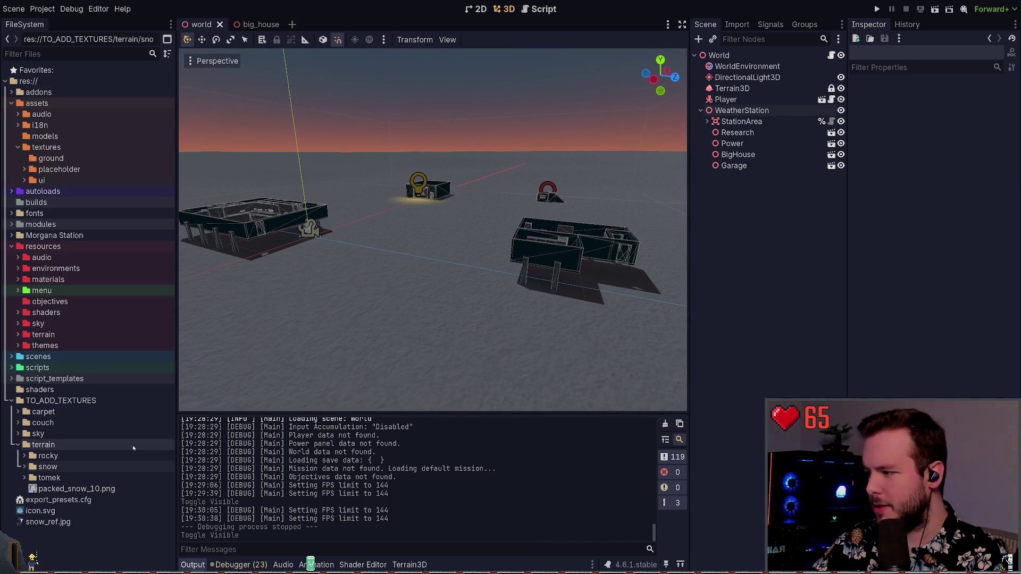
pyautogui.click(24, 478)
# Step: Open snow2_local.jpg to inspect its 256×256 RGB8 CompressedTexture2D preview and properties
pyautogui.scroll(-3, 78, 465)
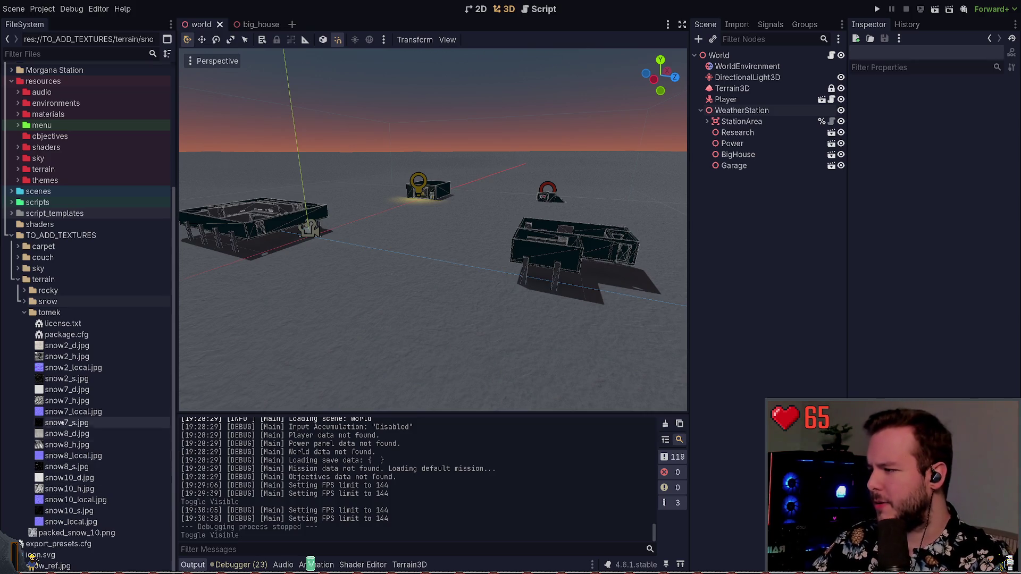
pyautogui.click(70, 372)
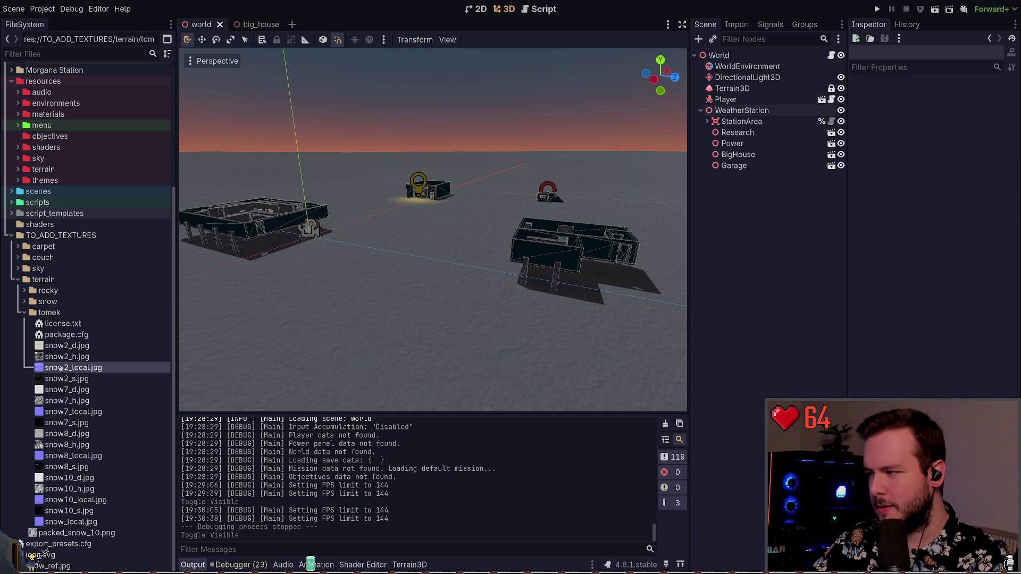
pyautogui.doubleClick(60, 368)
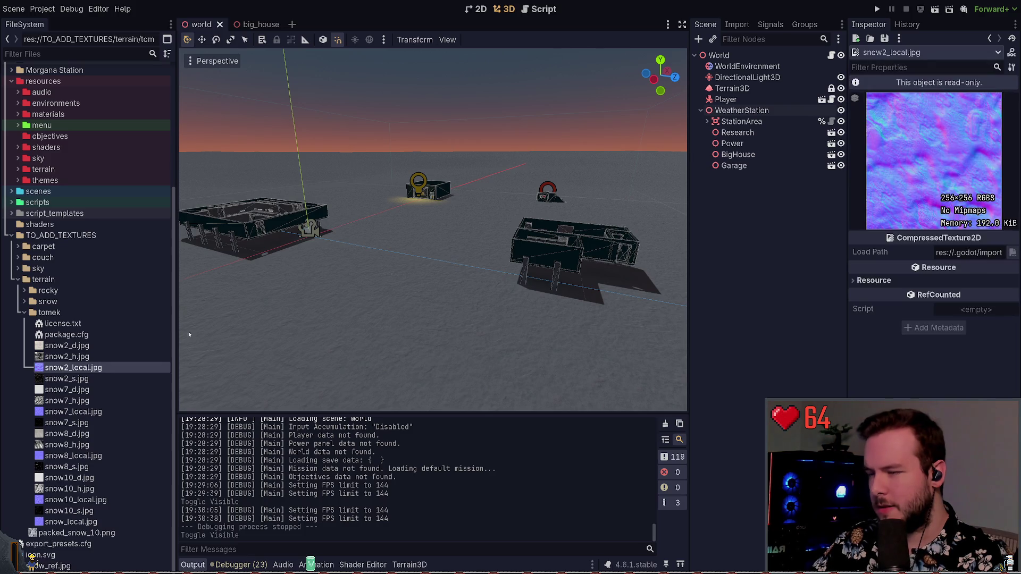